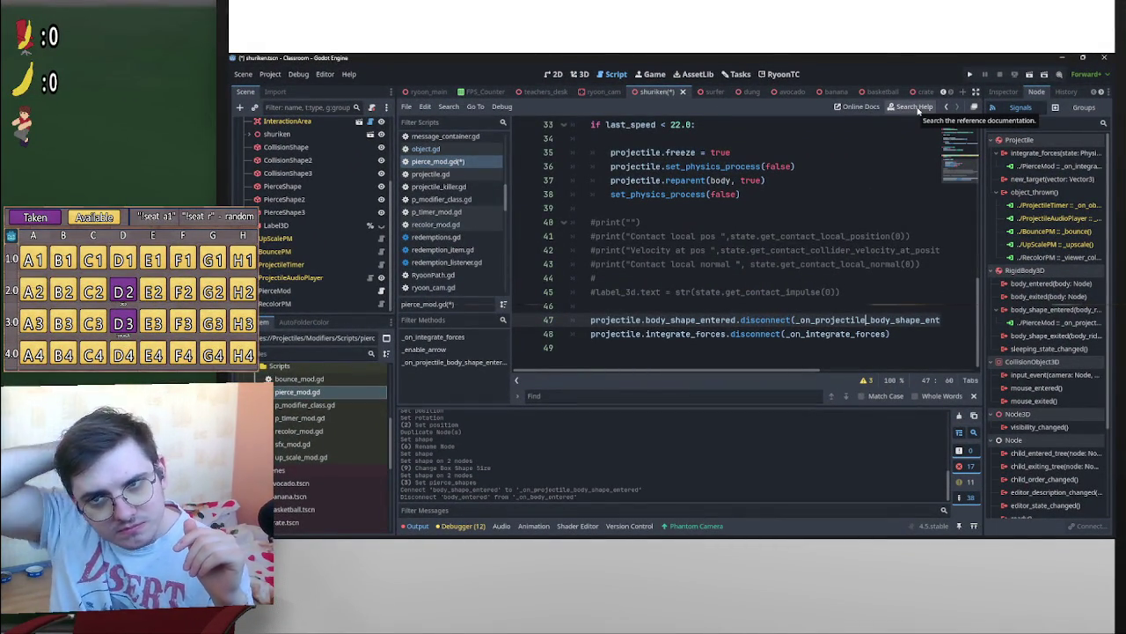
# Prefix the unused handler parameters on line 30 with underscores
pyautogui.click(907, 272)
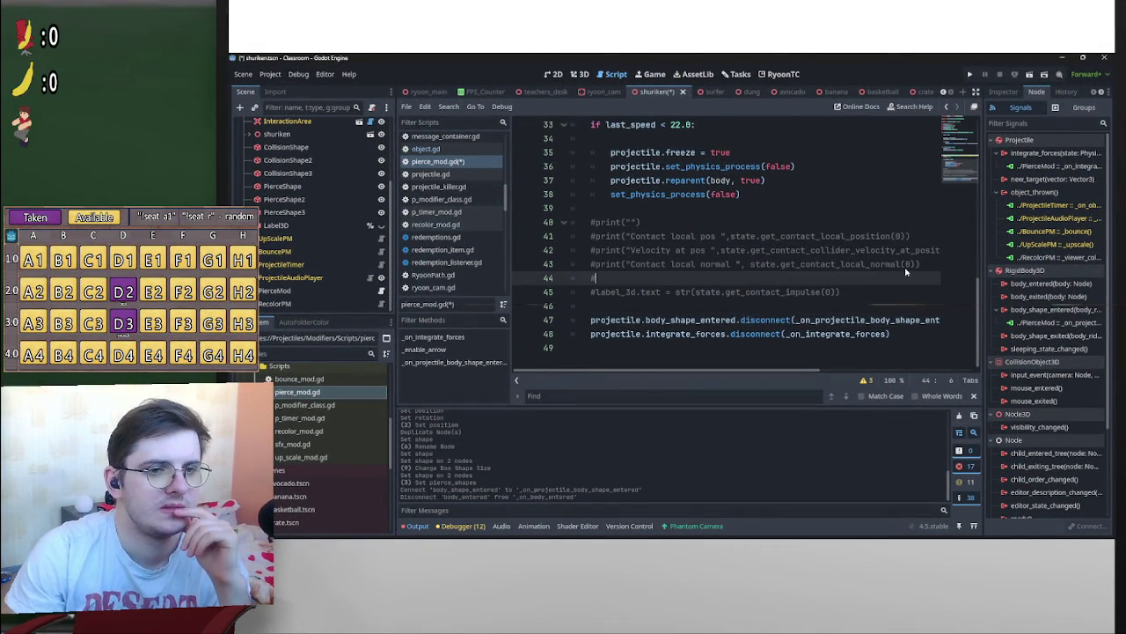
pyautogui.scroll(2, 880, 271)
pyautogui.scroll(-1, 867, 264)
pyautogui.scroll(2, 851, 259)
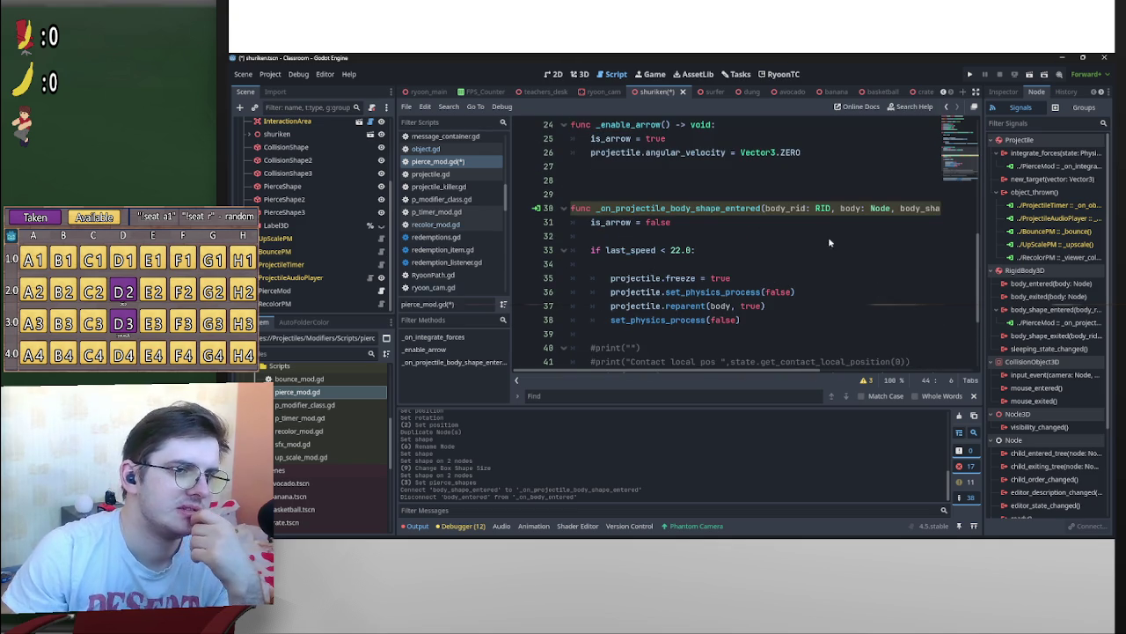
pyautogui.click(764, 211)
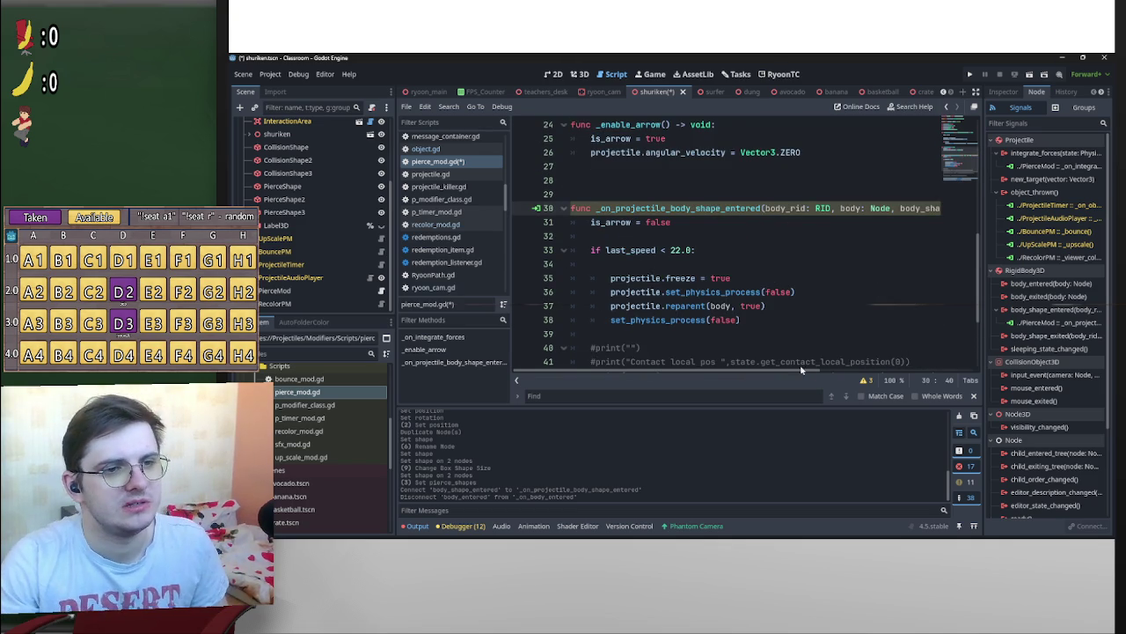
pyautogui.moveTo(791, 373)
pyautogui.mouseDown()
pyautogui.moveTo(840, 373)
pyautogui.moveTo(716, 373)
pyautogui.mouseUp()
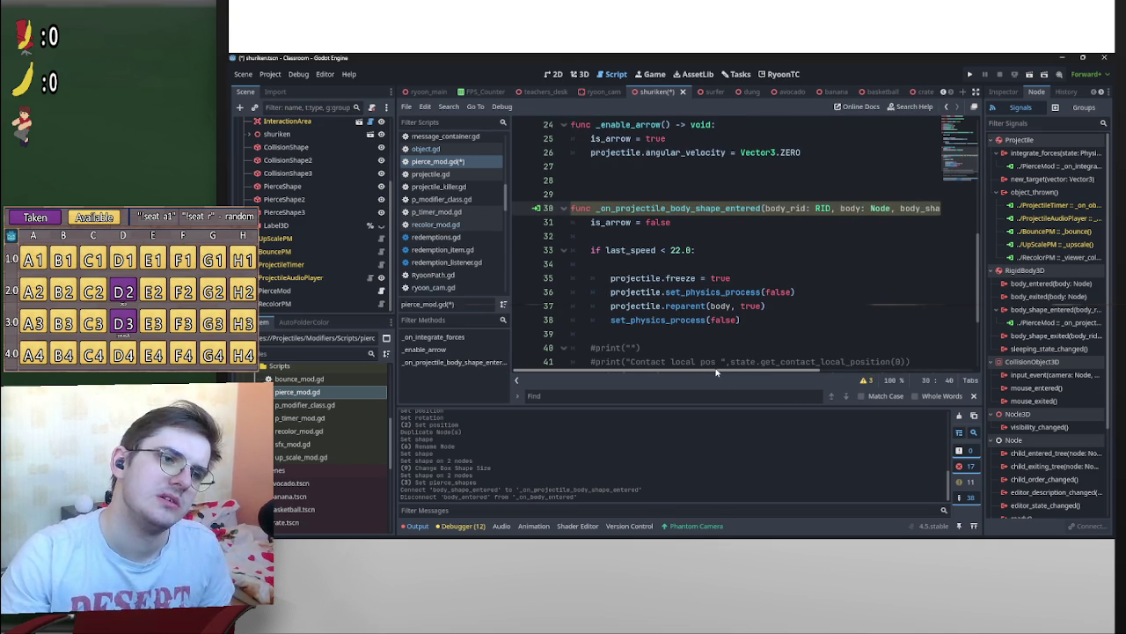
pyautogui.scroll(-3, 748, 325)
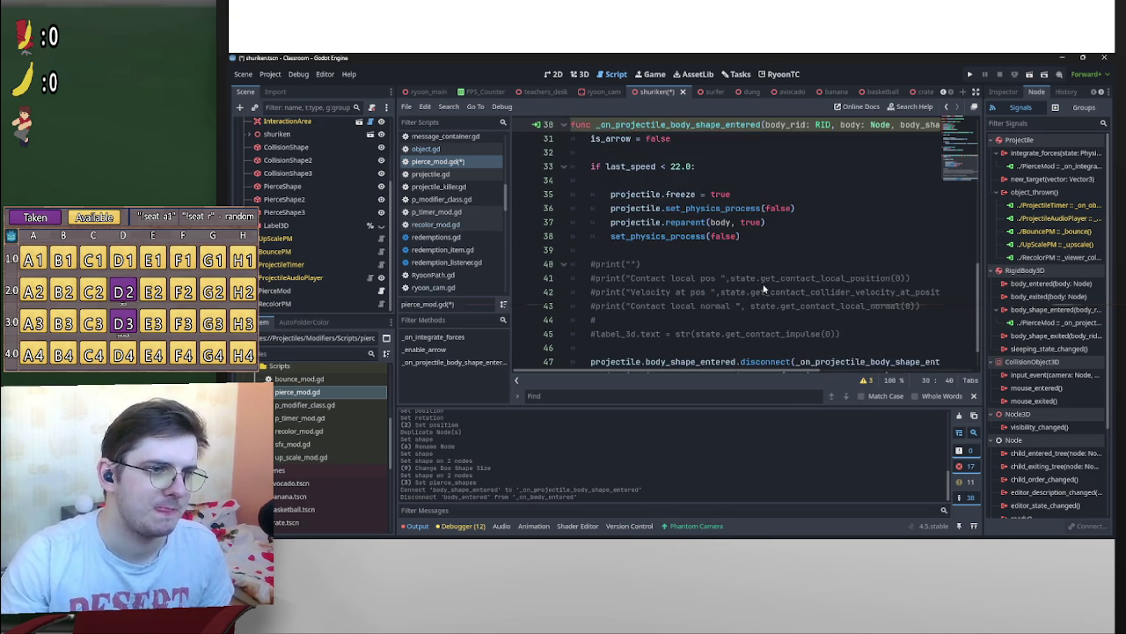
pyautogui.scroll(3, 798, 339)
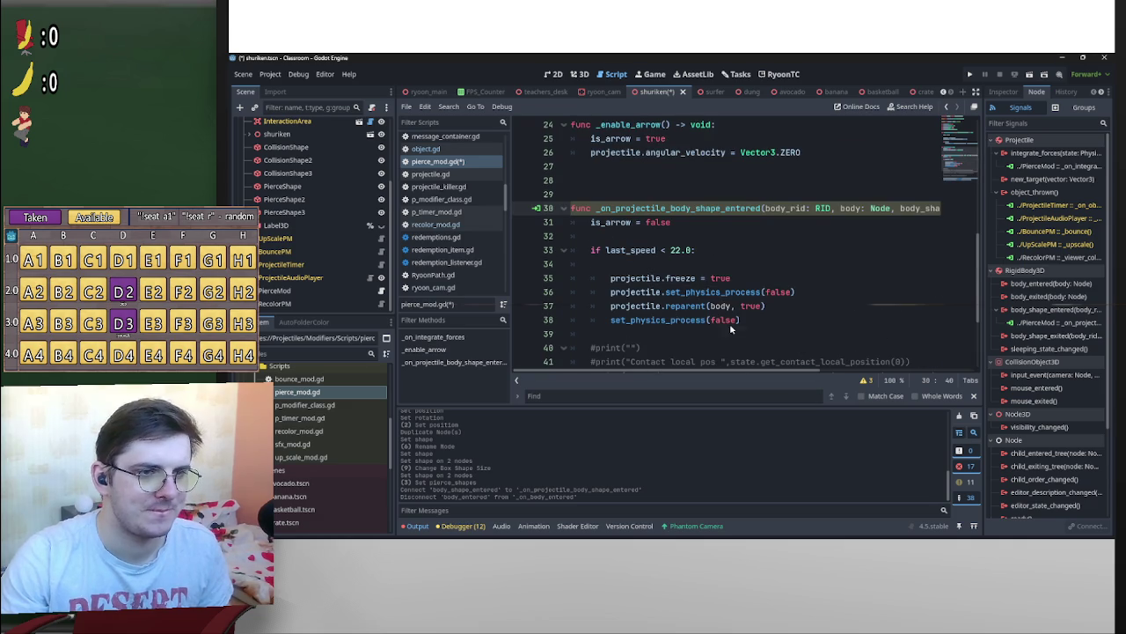
pyautogui.moveTo(790, 374); pyautogui.dragTo(895, 376)
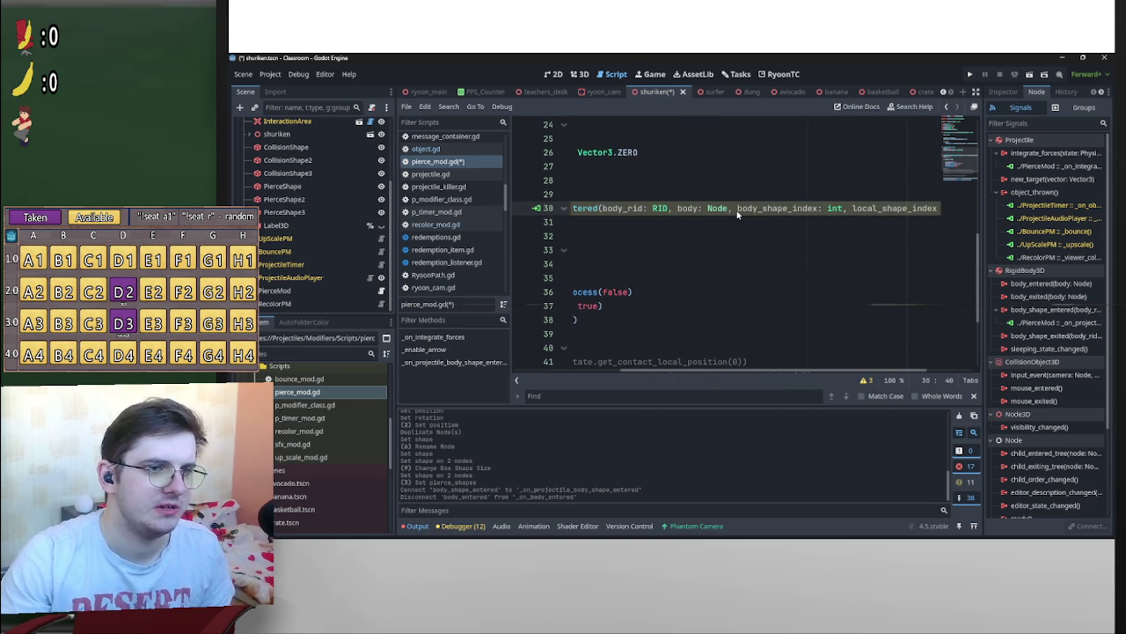
pyautogui.write('_')
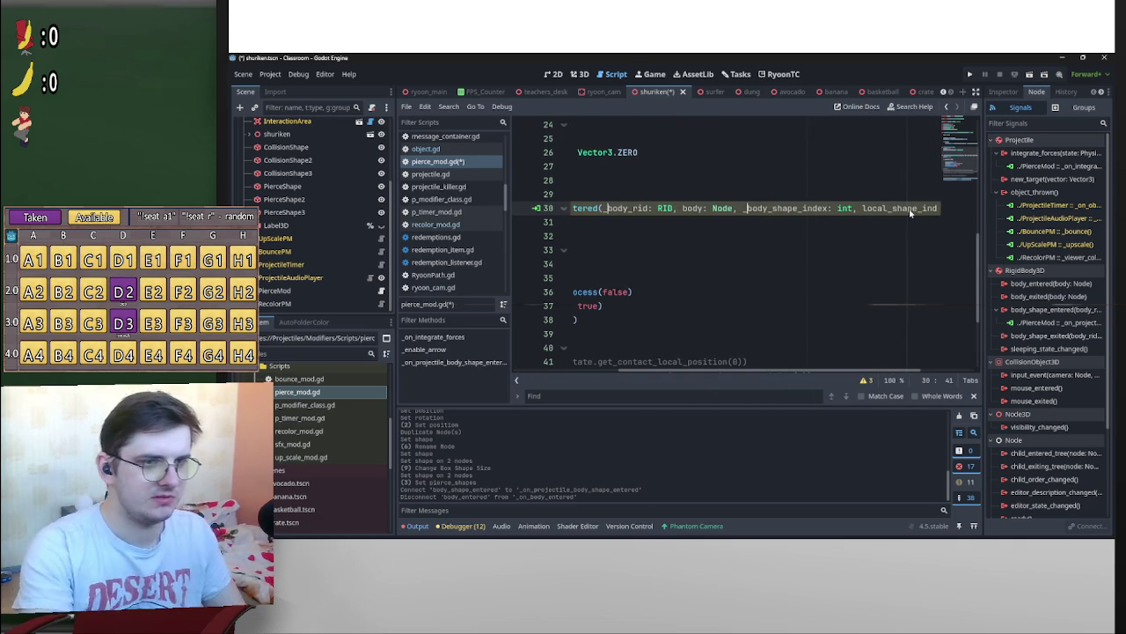
# Select the commented-out debug print block below the handler
pyautogui.moveTo(893, 369); pyautogui.dragTo(788, 369)
pyautogui.scroll(-3, 778, 262)
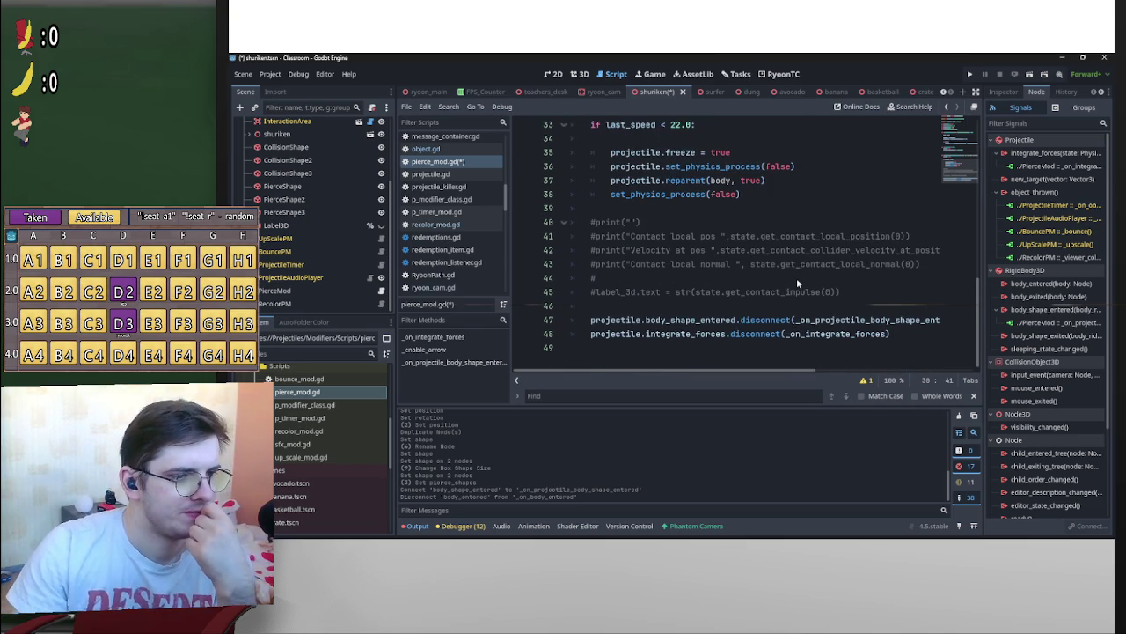
pyautogui.scroll(1, 783, 272)
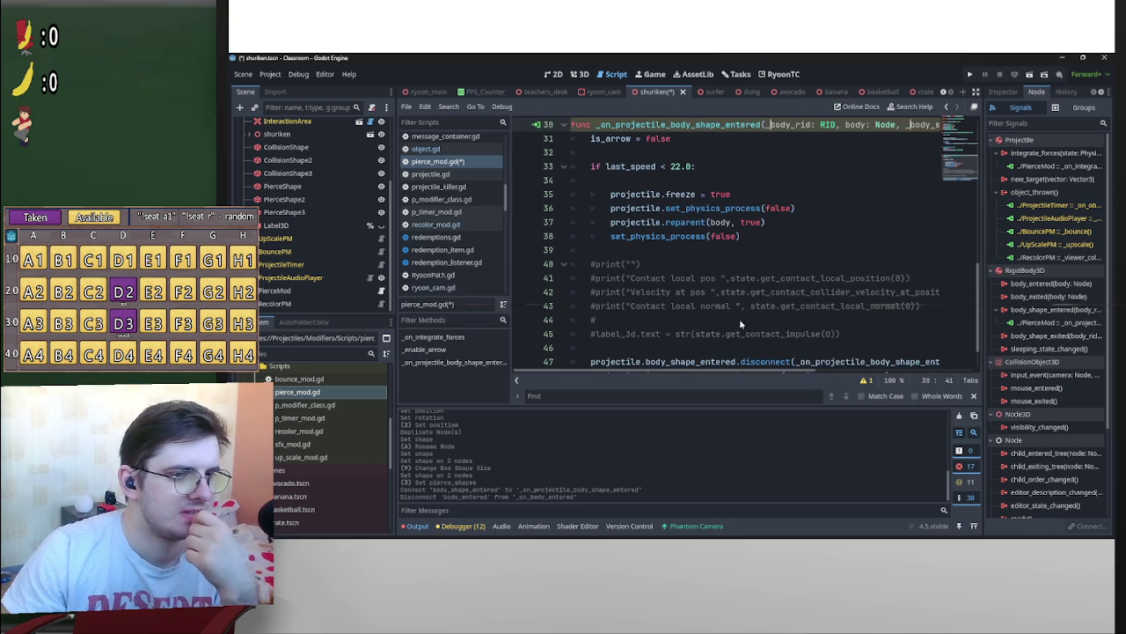
pyautogui.moveTo(852, 335); pyautogui.dragTo(587, 264)
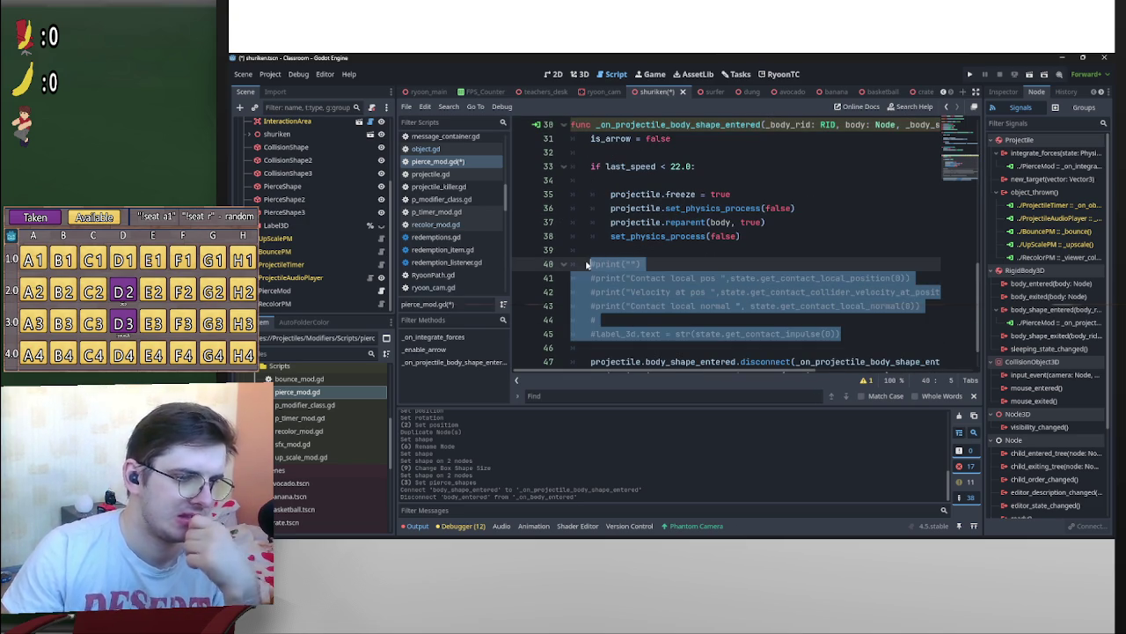
# Replace the commented prints with a 'for shape in pierce_shapes:' loop header
pyautogui.press('Delete')
pyautogui.write('fo')
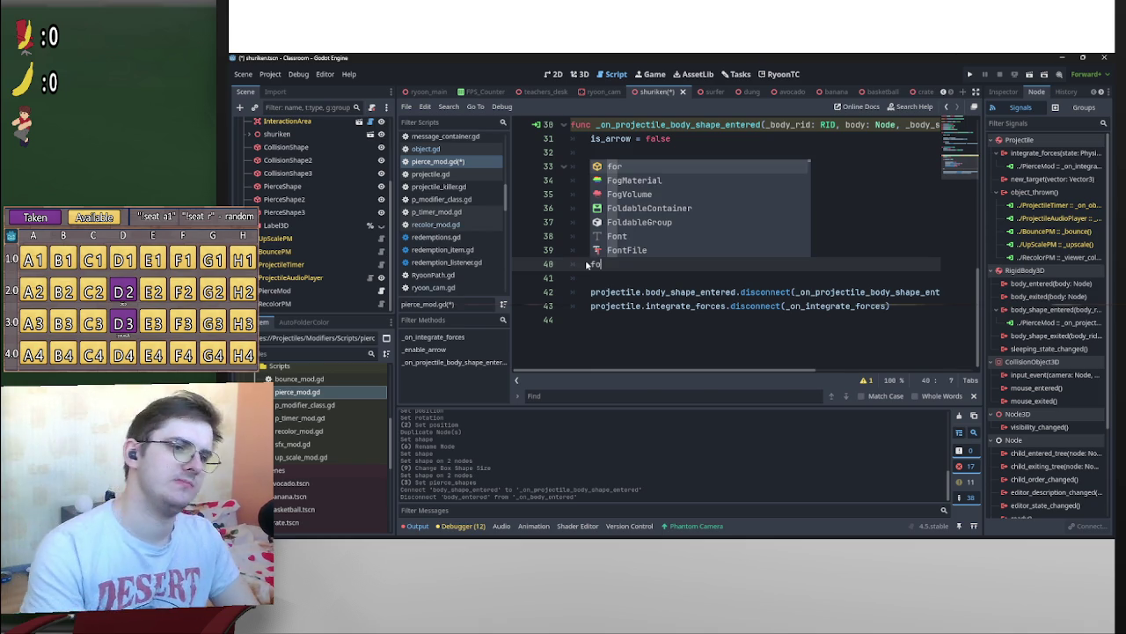
pyautogui.write('r ')
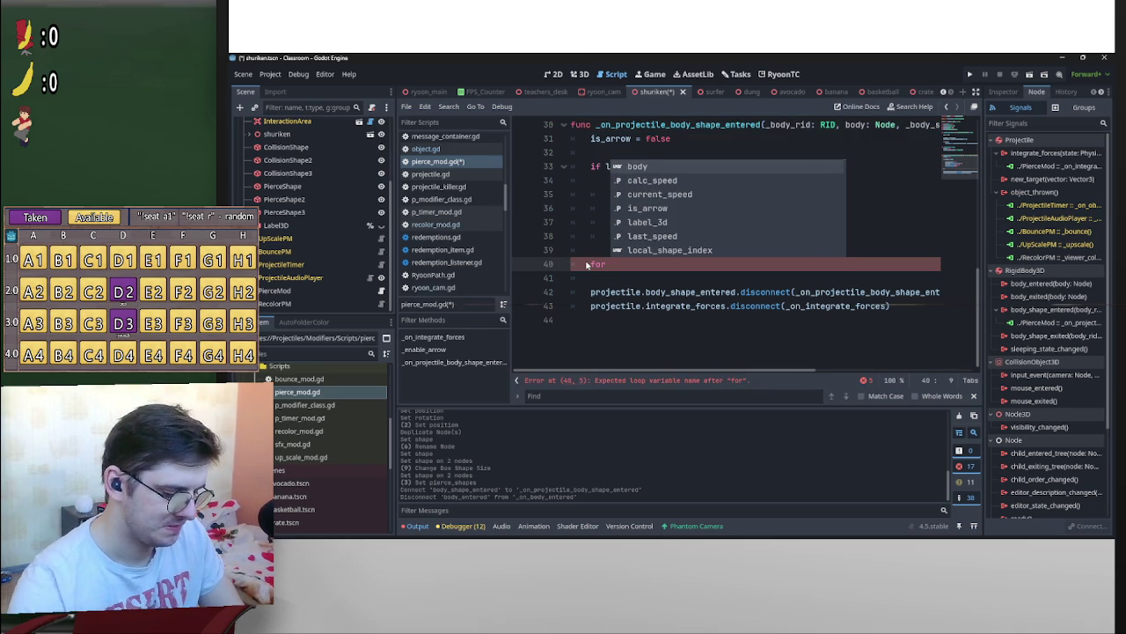
pyautogui.write('shape in ')
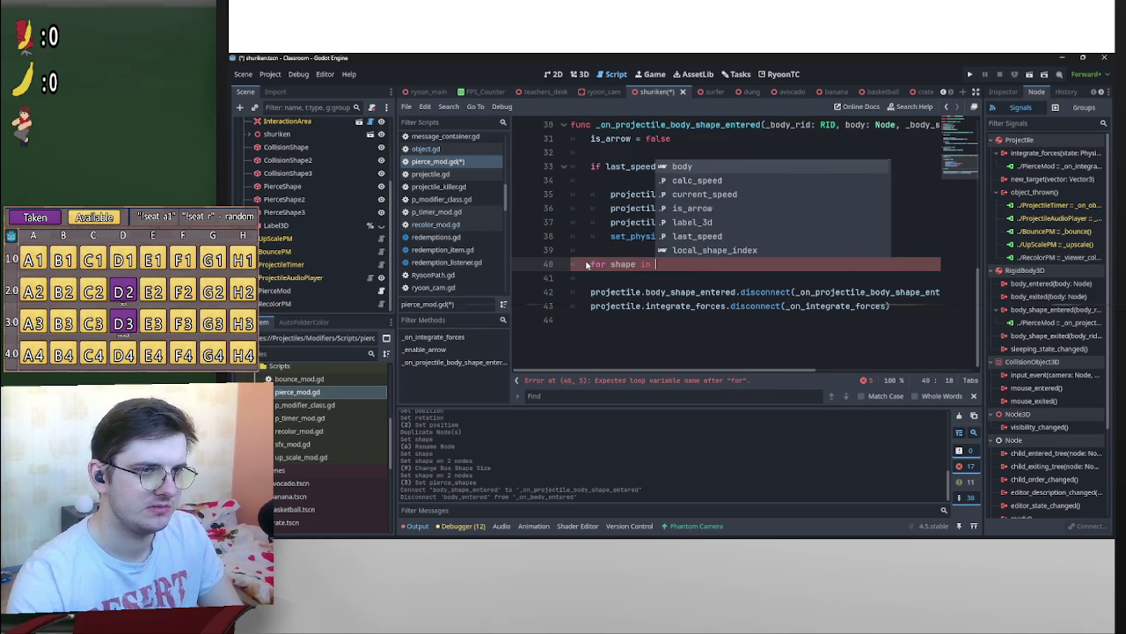
pyautogui.write('pro')
pyautogui.press('BackSpace')
pyautogui.press('BackSpace')
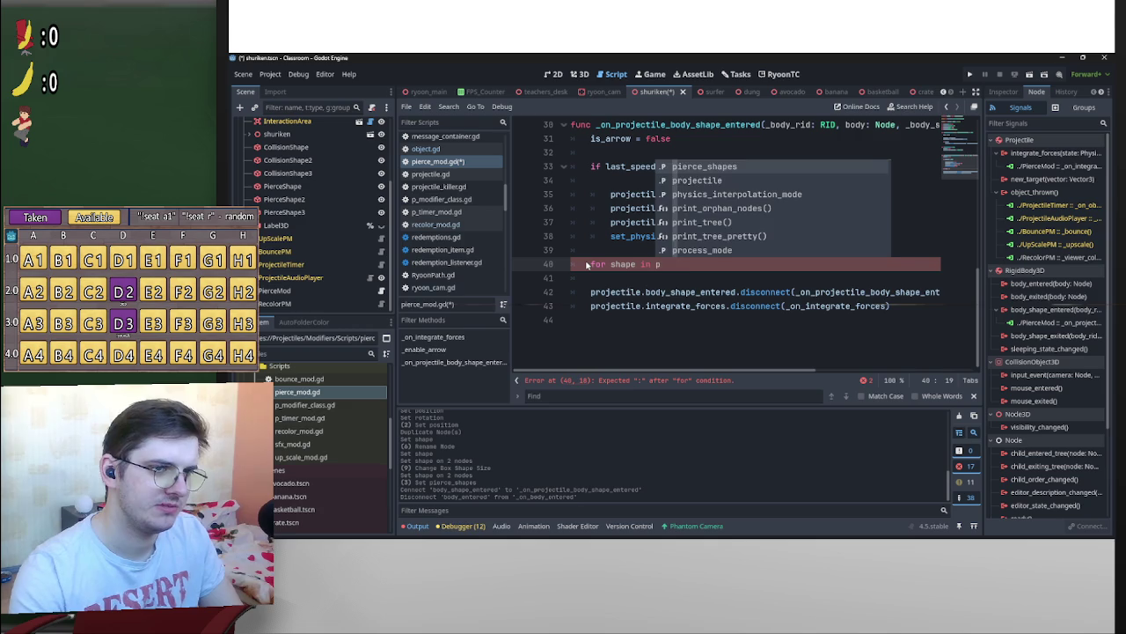
pyautogui.press('Return')
pyautogui.write(':')
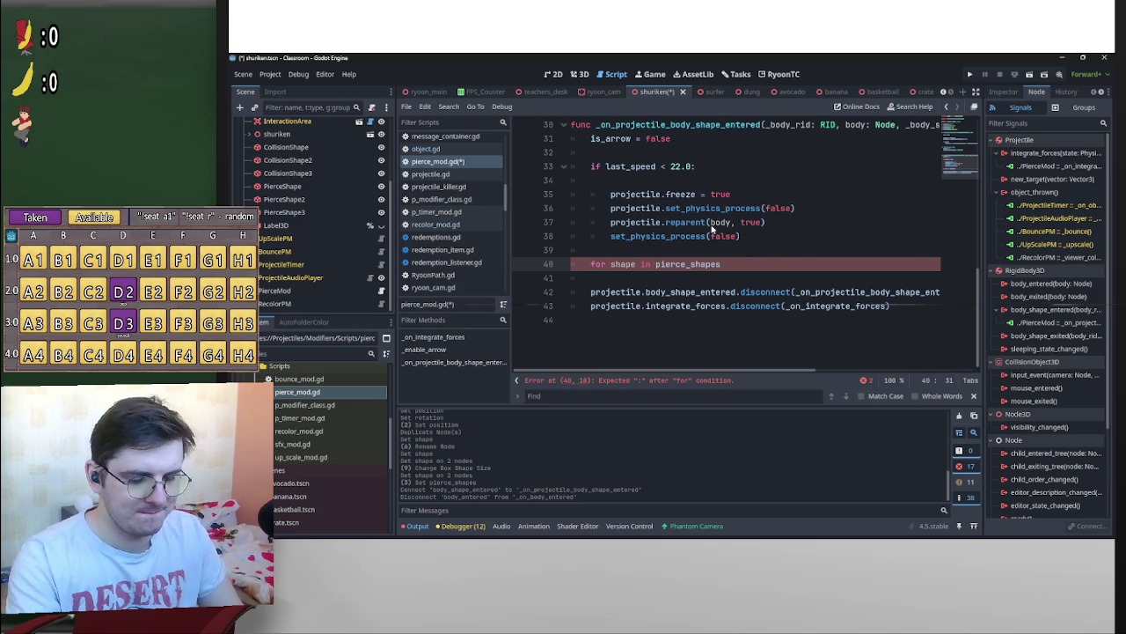
pyautogui.press('Return')
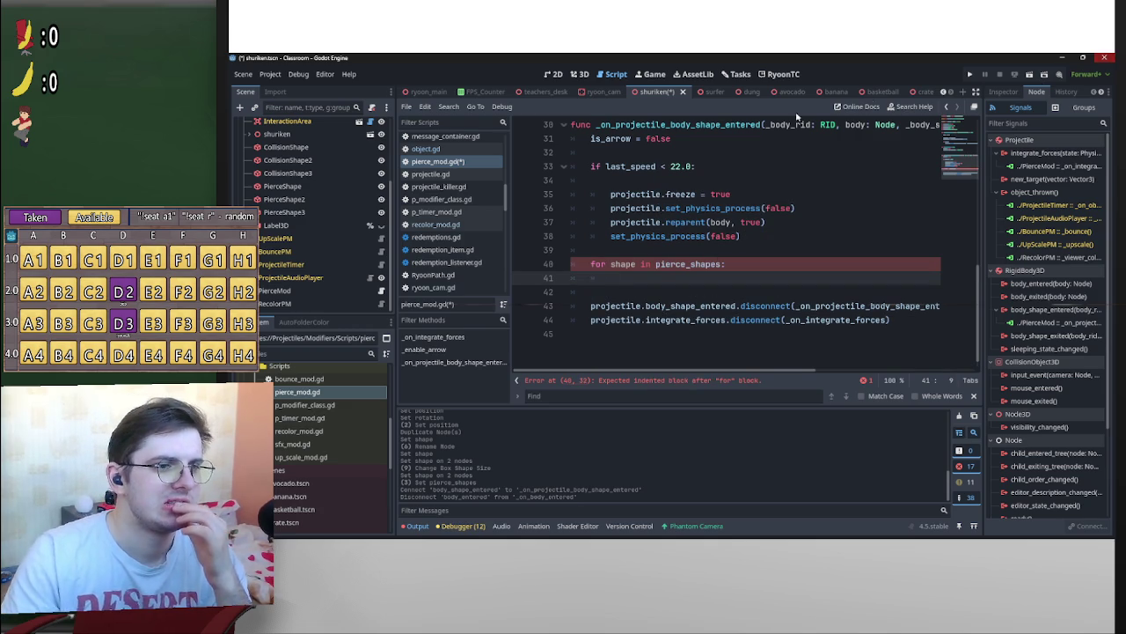
pyautogui.scroll(4, 906, 257)
pyautogui.scroll(-1, 906, 264)
pyautogui.moveTo(823, 372)
pyautogui.mouseDown()
pyautogui.moveTo(946, 372)
pyautogui.moveTo(860, 361)
pyautogui.mouseUp()
pyautogui.scroll(-3, 761, 308)
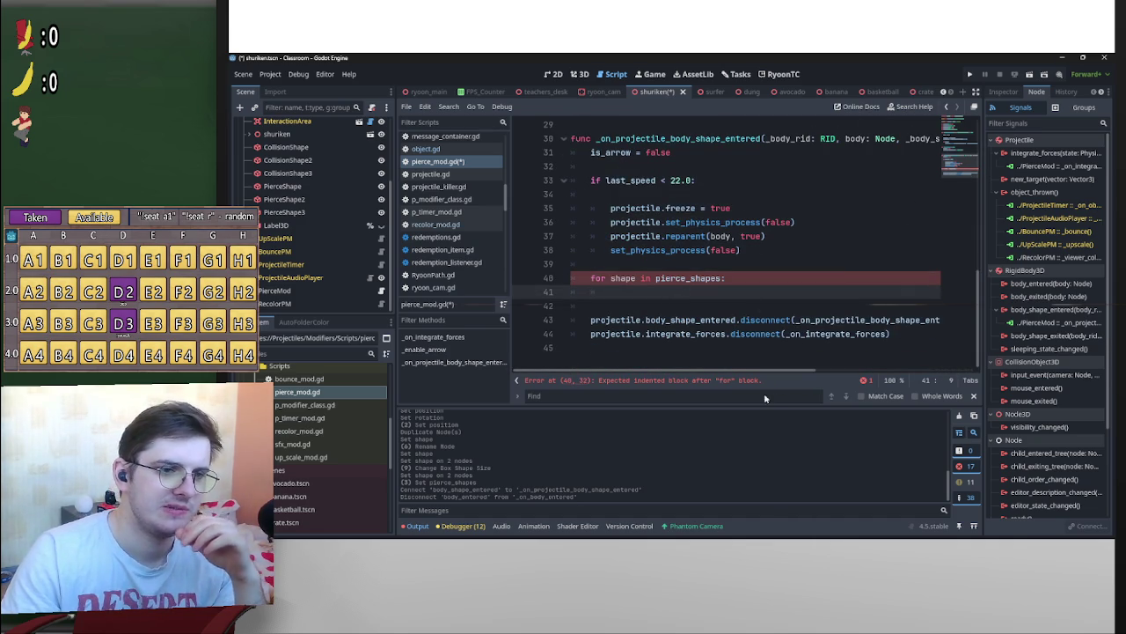
pyautogui.moveTo(803, 373); pyautogui.dragTo(945, 367)
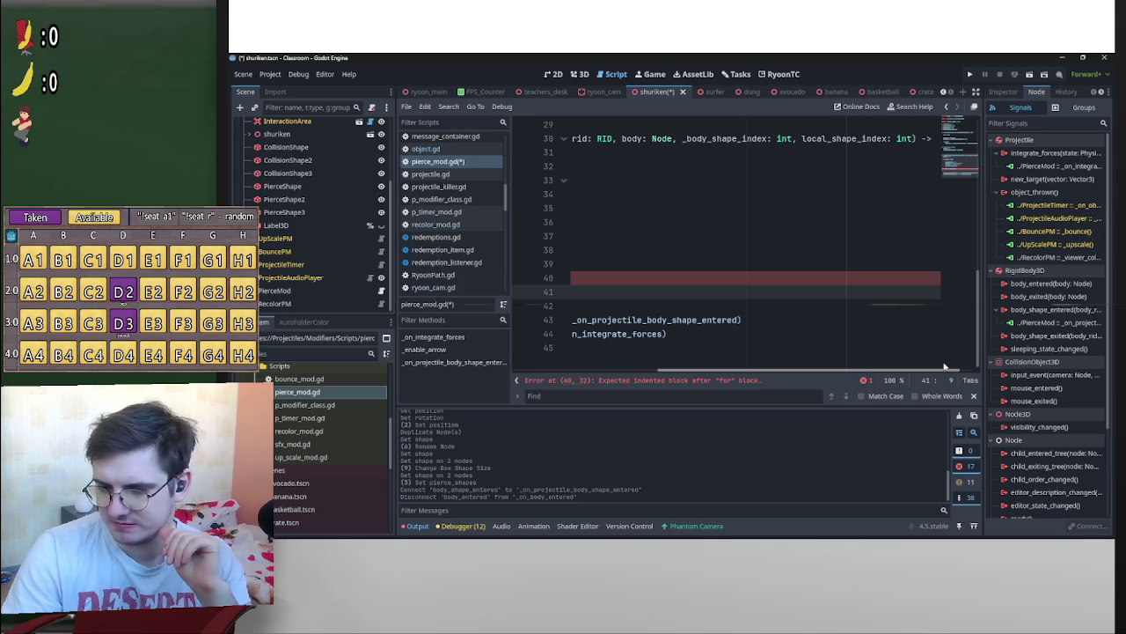
pyautogui.moveTo(761, 519)
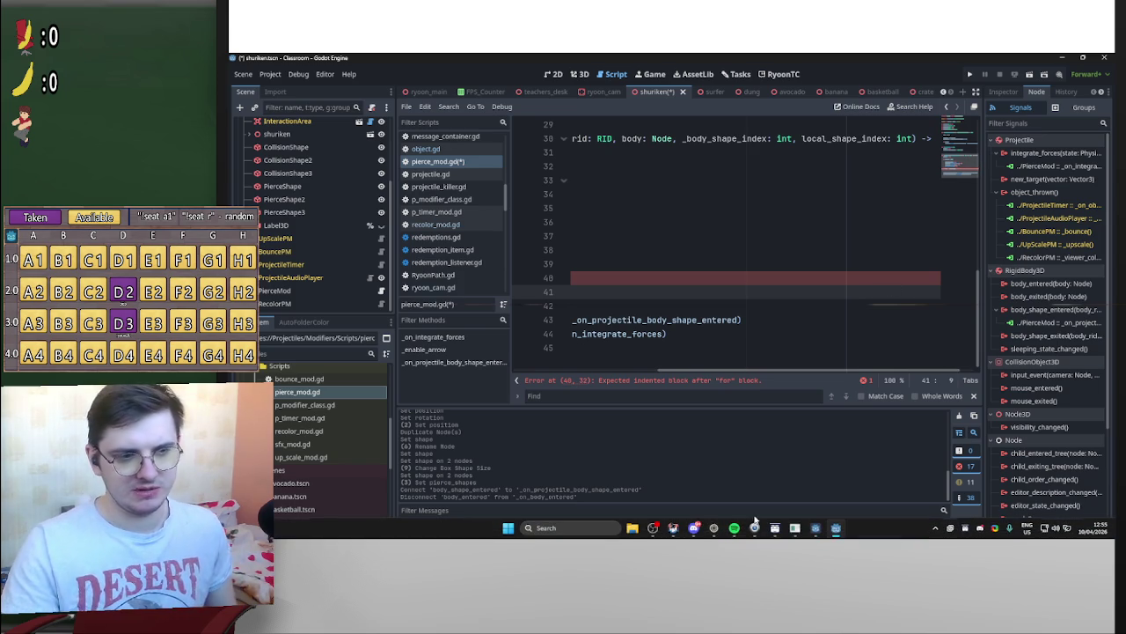
pyautogui.click(742, 503)
pyautogui.moveTo(655, 534)
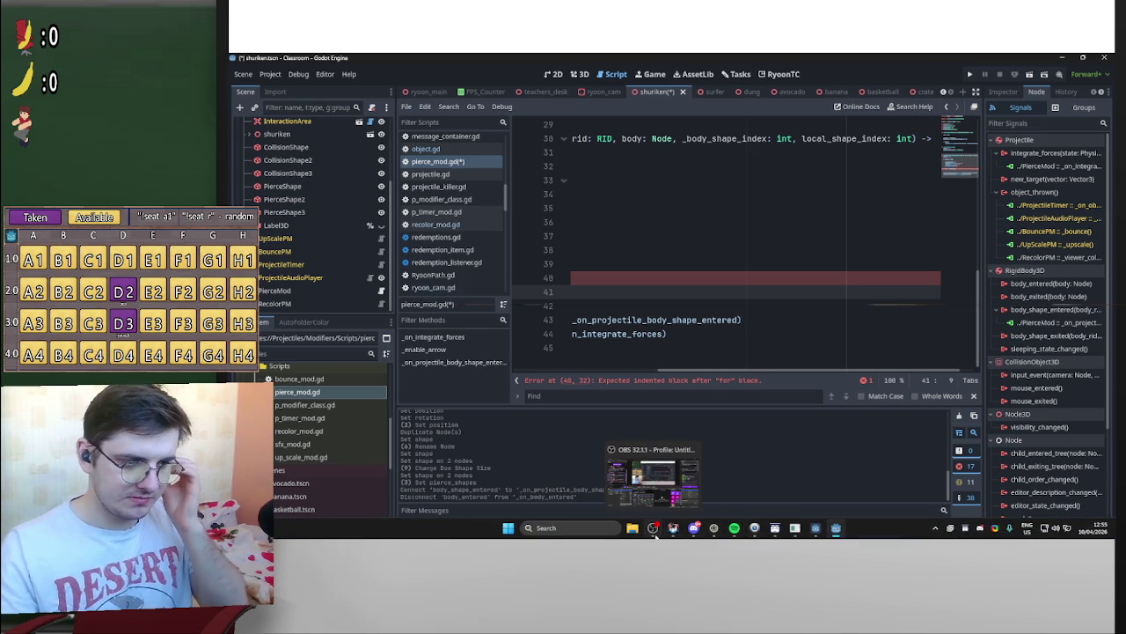
pyautogui.click(675, 528)
pyautogui.click(793, 473)
pyautogui.moveTo(734, 528)
pyautogui.click(742, 503)
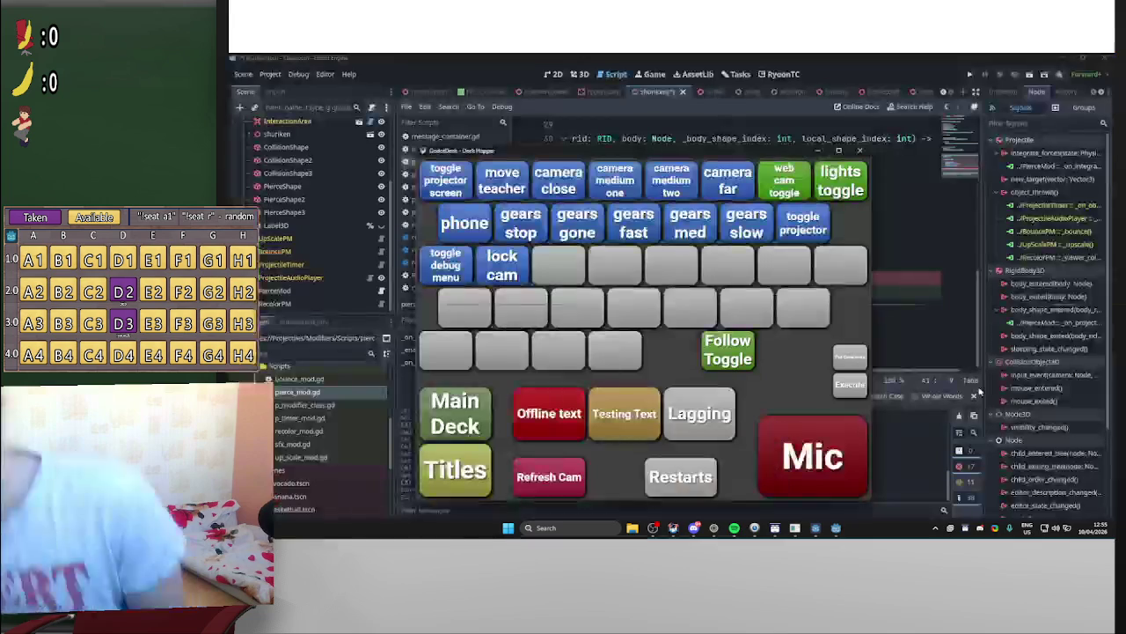
pyautogui.click(784, 181)
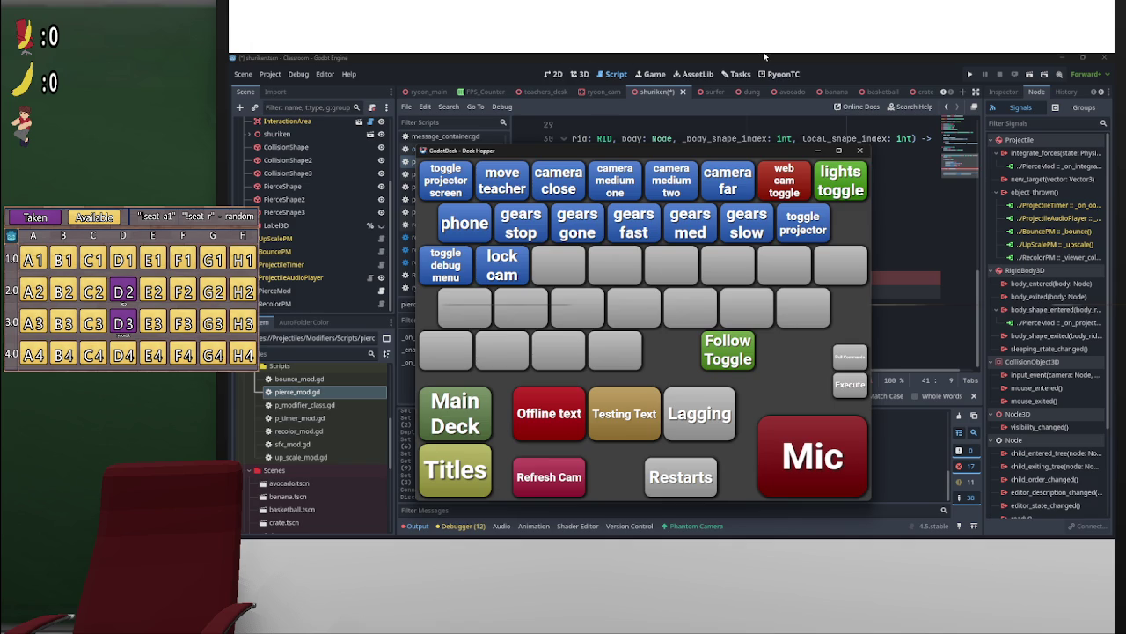
pyautogui.click(785, 181)
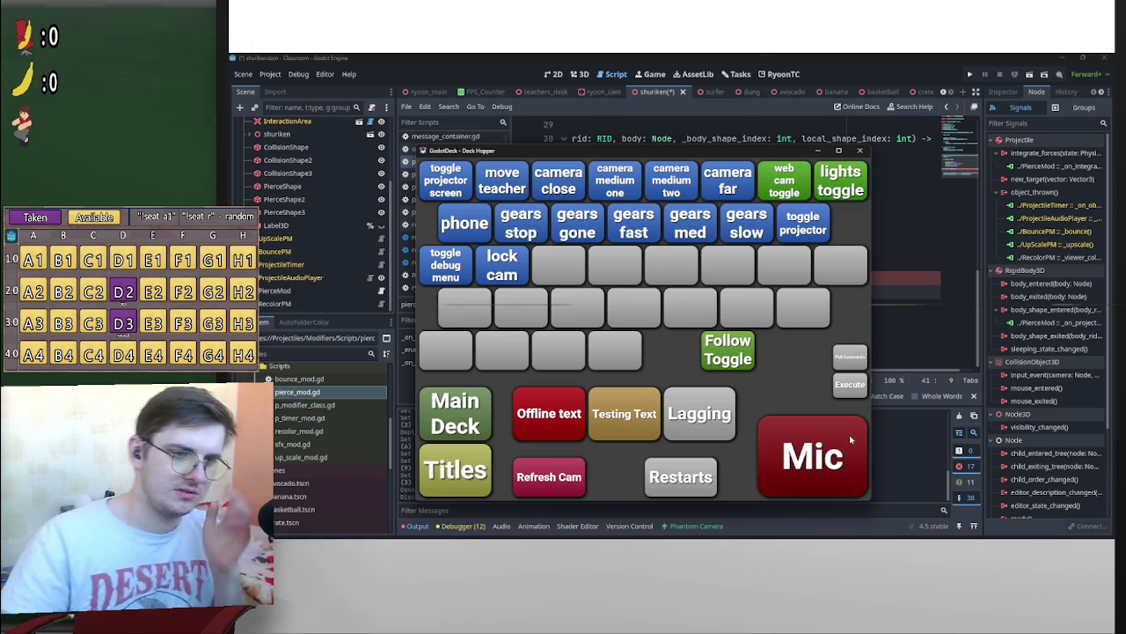
pyautogui.click(834, 461)
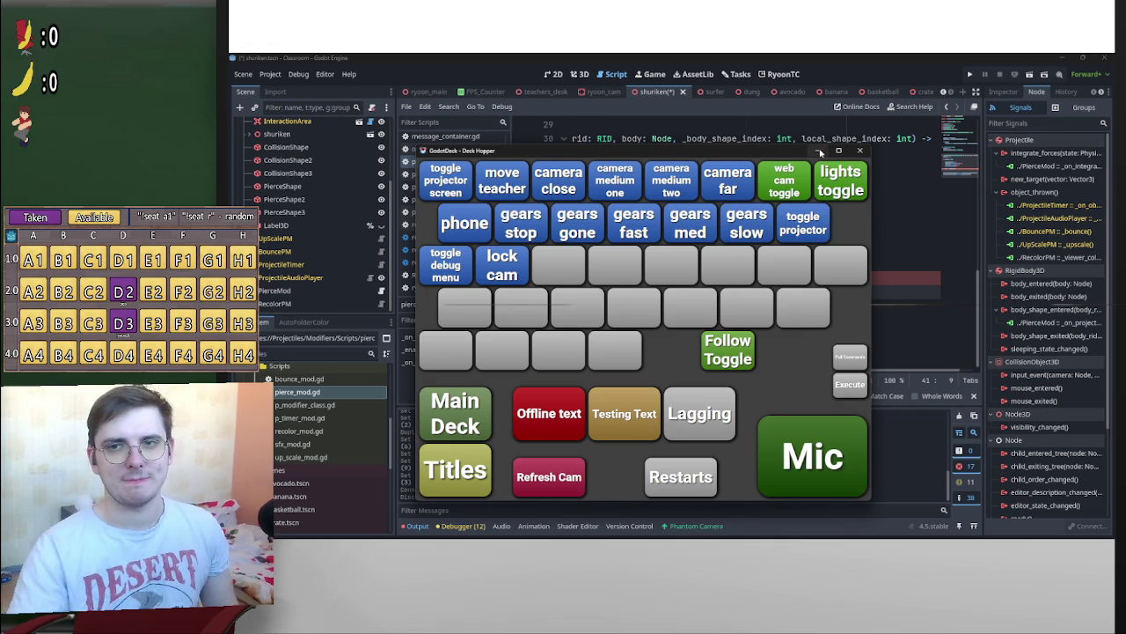
pyautogui.click(818, 151)
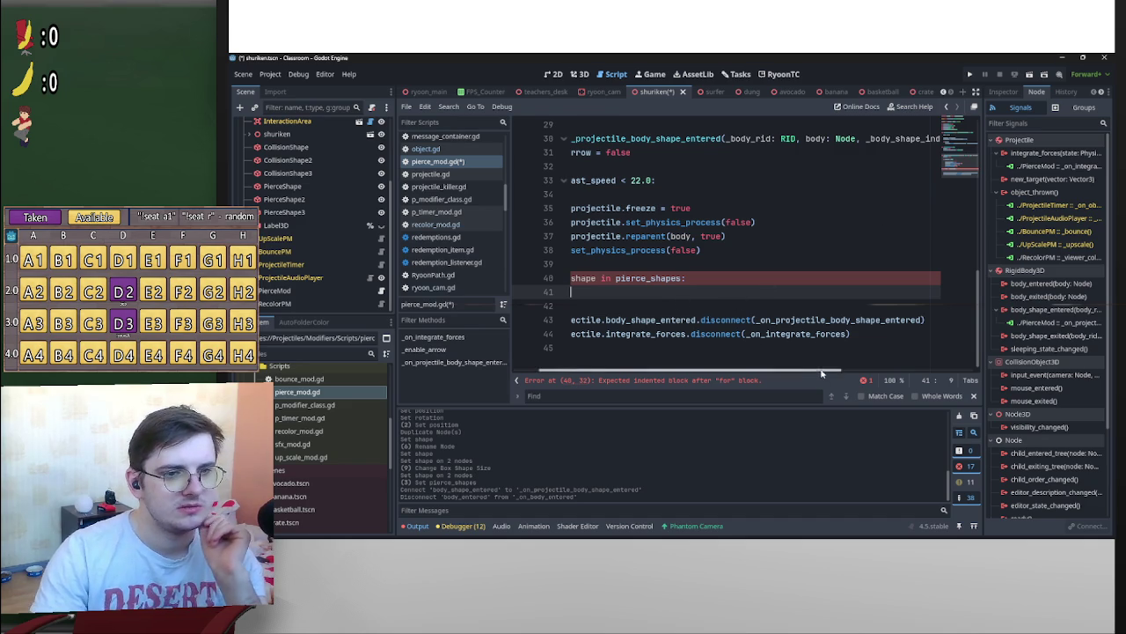
# Comment out the 'for shape in pierce_shapes:' loop line with '#'
pyautogui.hscroll(-2, 762, 327)
pyautogui.scroll(3, 760, 326)
pyautogui.scroll(-3, 759, 324)
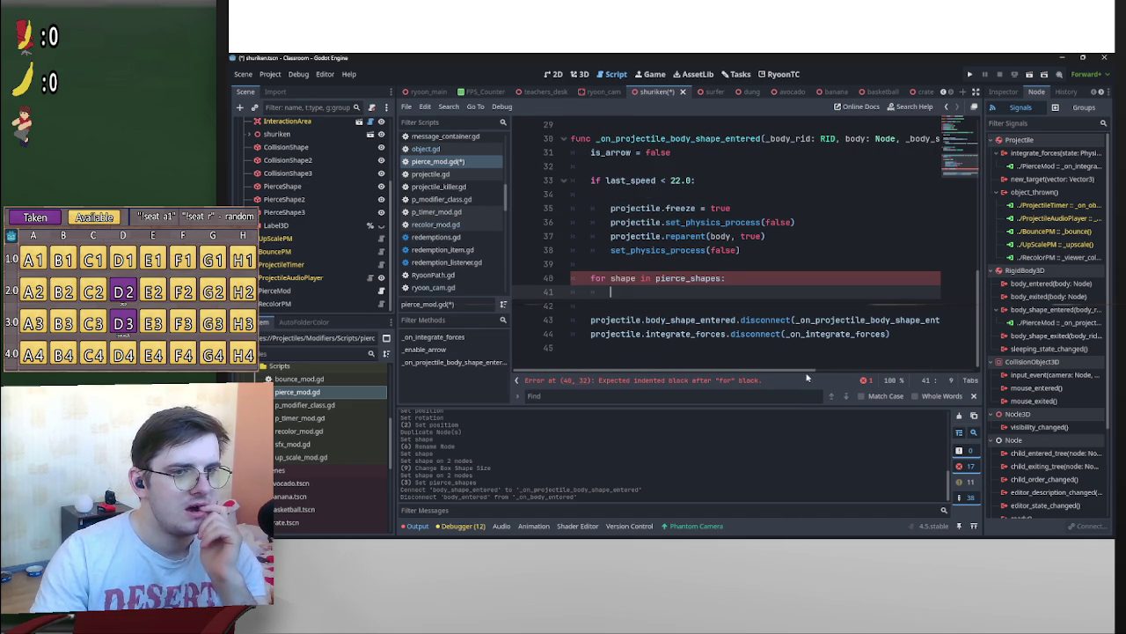
pyautogui.hscroll(3, 911, 365)
pyautogui.hscroll(3, 912, 365)
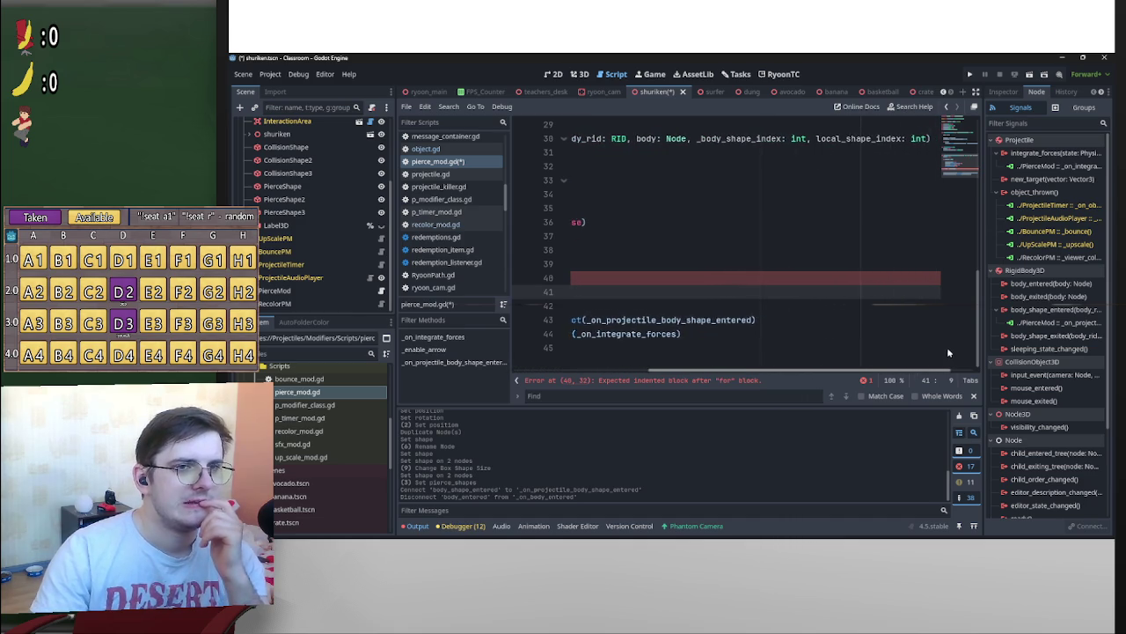
pyautogui.hscroll(-6, 852, 374)
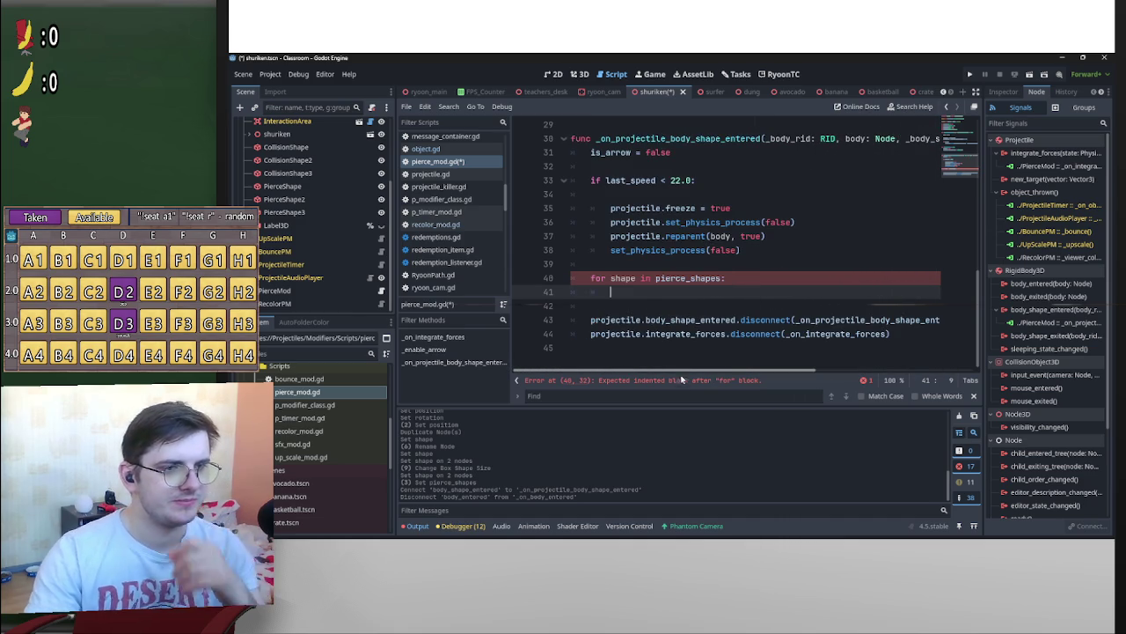
pyautogui.click(593, 279)
pyautogui.write('#')
# Delete the blank lines above _on_projectile_body_shape_entered so it starts at line 28
pyautogui.scroll(3, 733, 308)
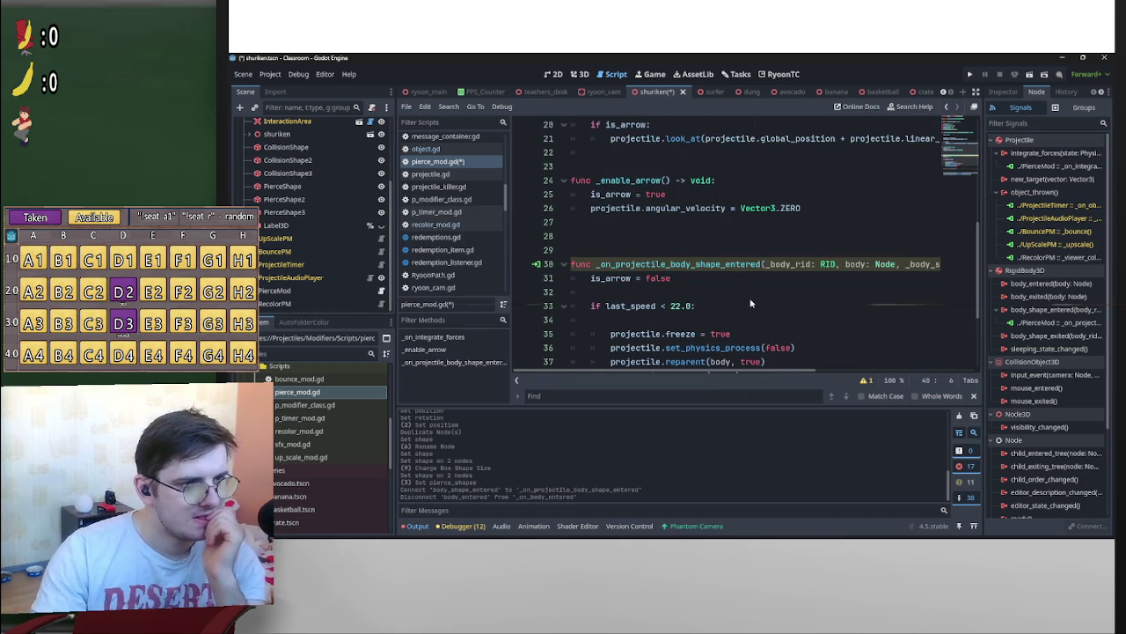
pyautogui.scroll(3, 751, 305)
pyautogui.scroll(-1, 629, 327)
pyautogui.click(616, 321)
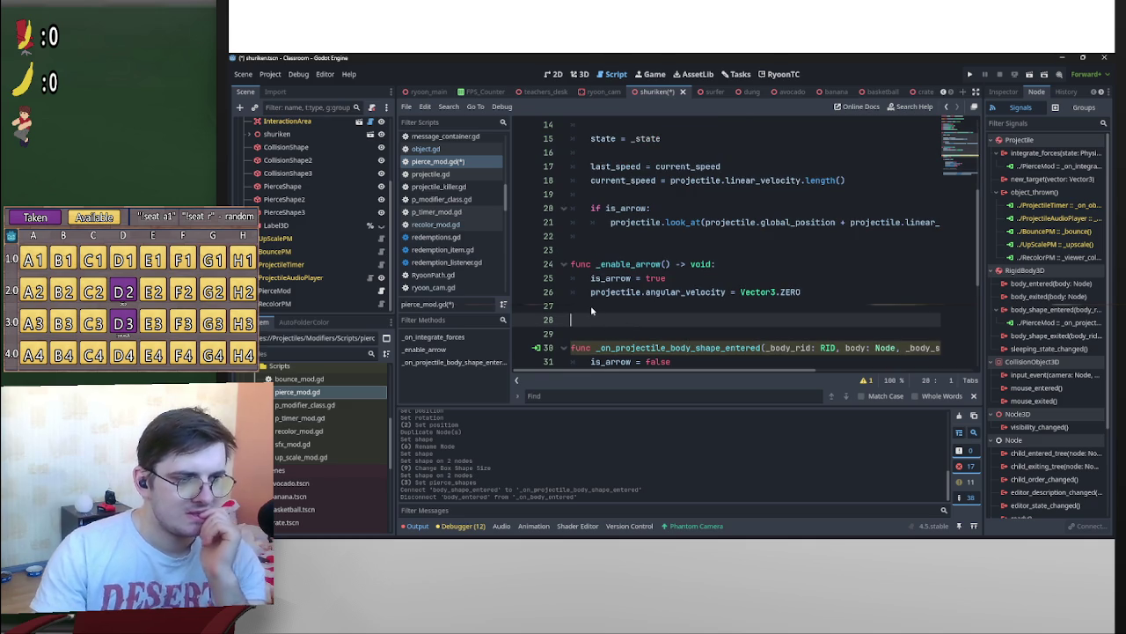
pyautogui.press('BackSpace')
pyautogui.press('BackSpace')
pyautogui.scroll(3, 308, 211)
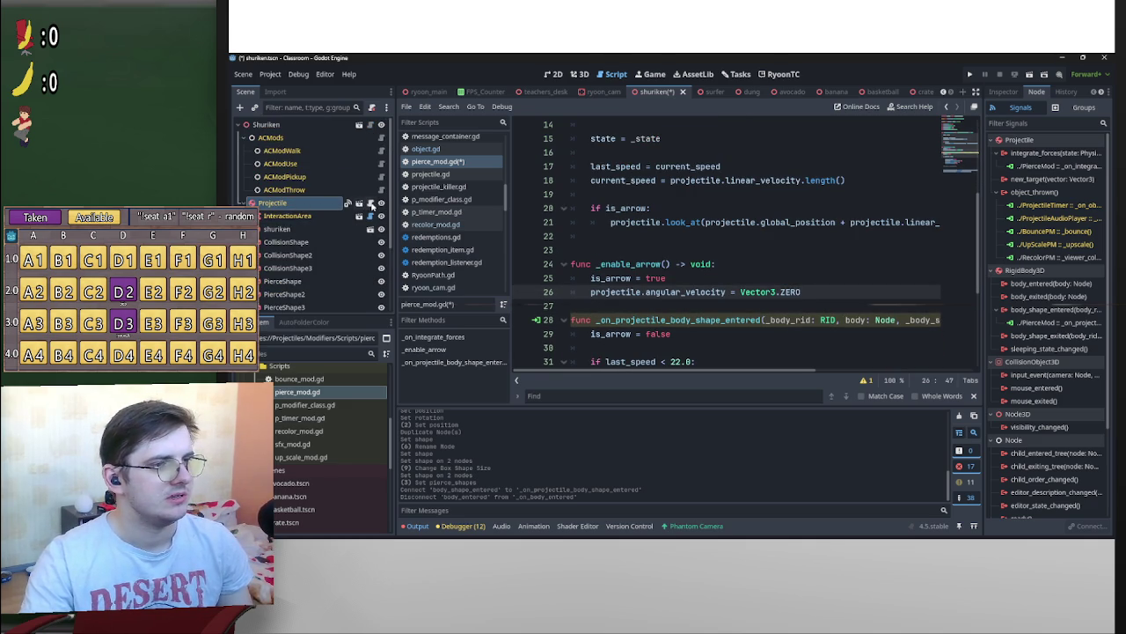
# Open the Projectile node's documentation and follow it to the PhysicsBody3D reference
pyautogui.rightClick(303, 204)
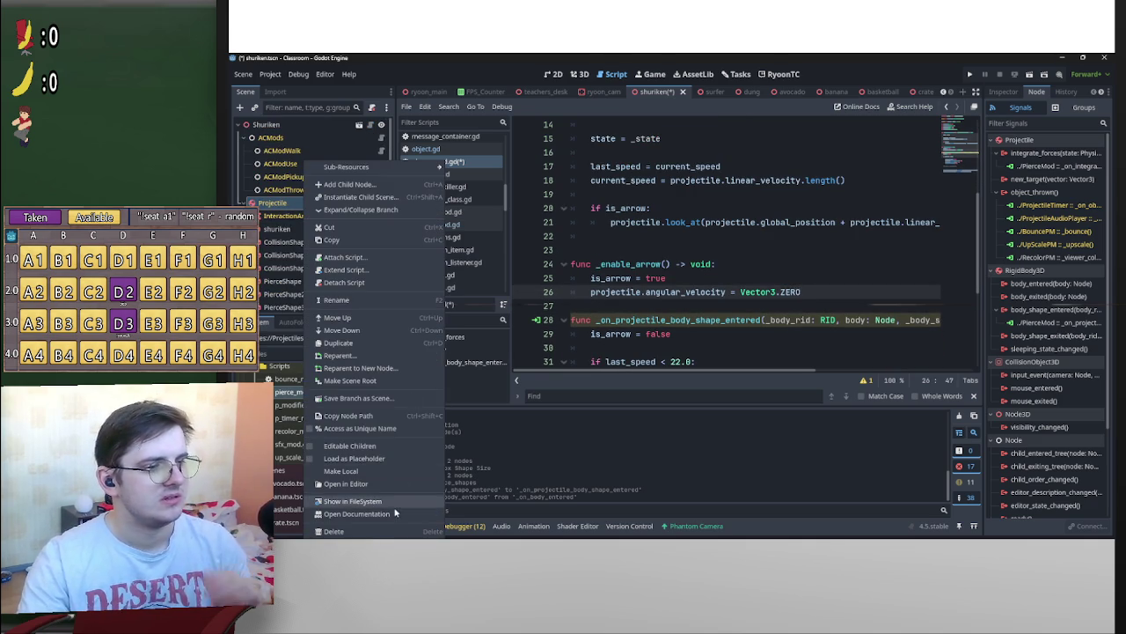
pyautogui.click(356, 514)
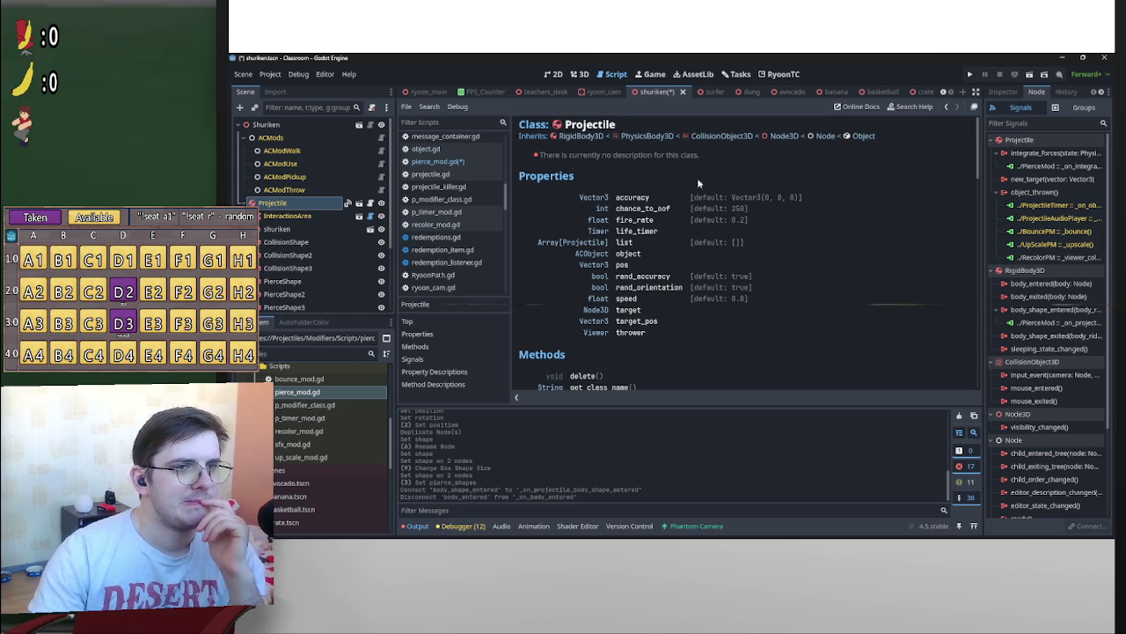
pyautogui.click(640, 139)
pyautogui.scroll(-4, 830, 272)
pyautogui.scroll(-2, 779, 259)
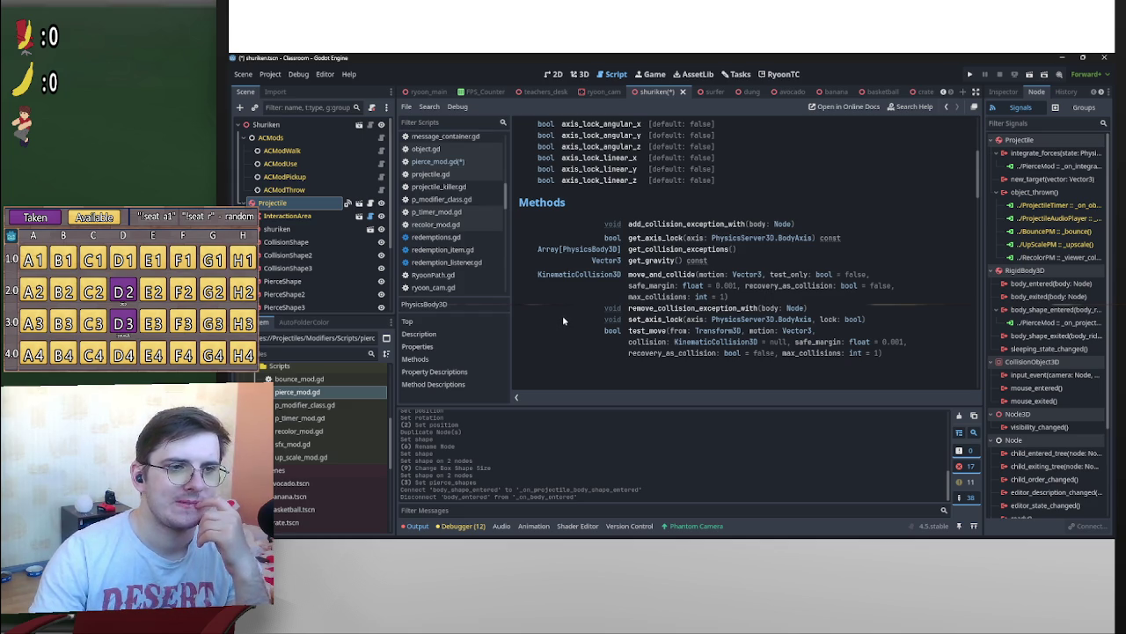
pyautogui.scroll(5, 563, 321)
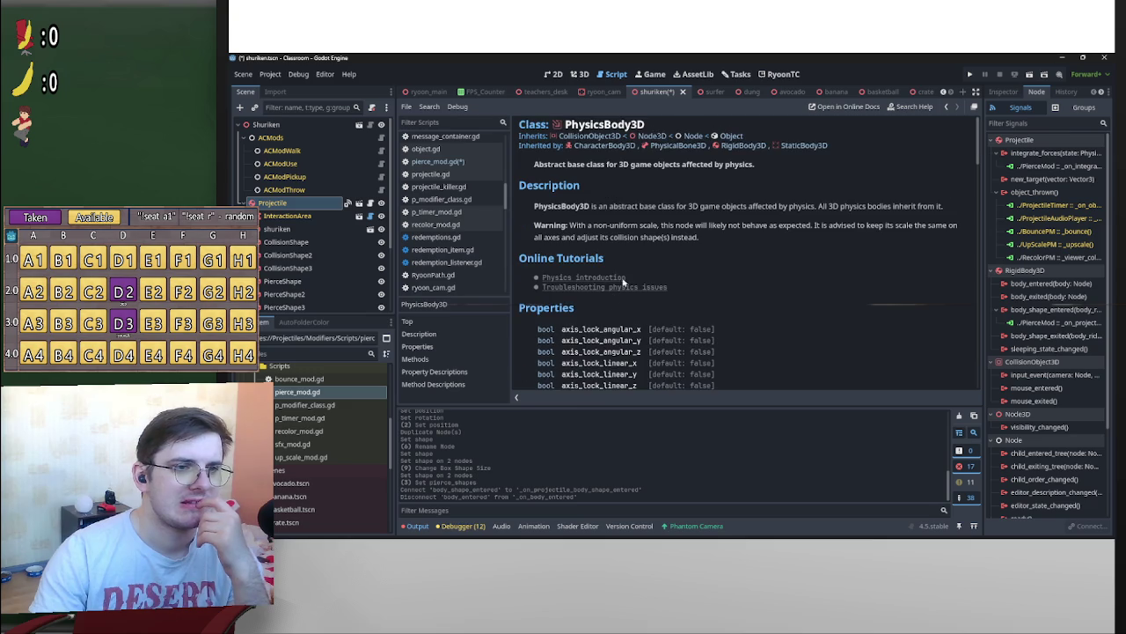
# Browse the CollisionObject3D class reference
pyautogui.click(588, 136)
pyautogui.scroll(-3, 594, 302)
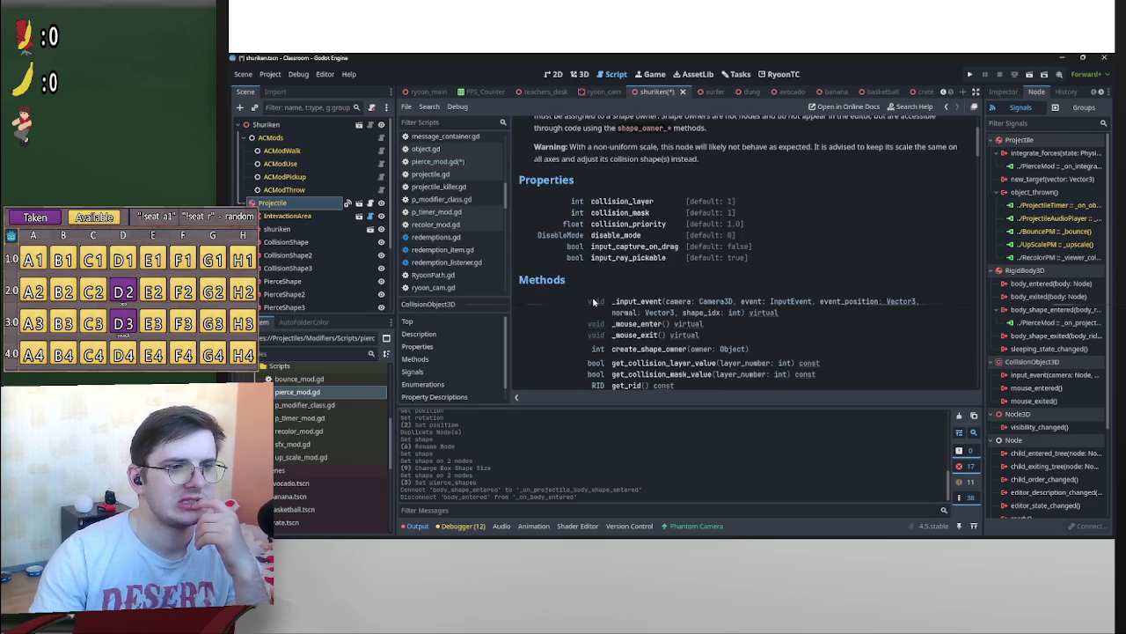
pyautogui.scroll(-2, 594, 302)
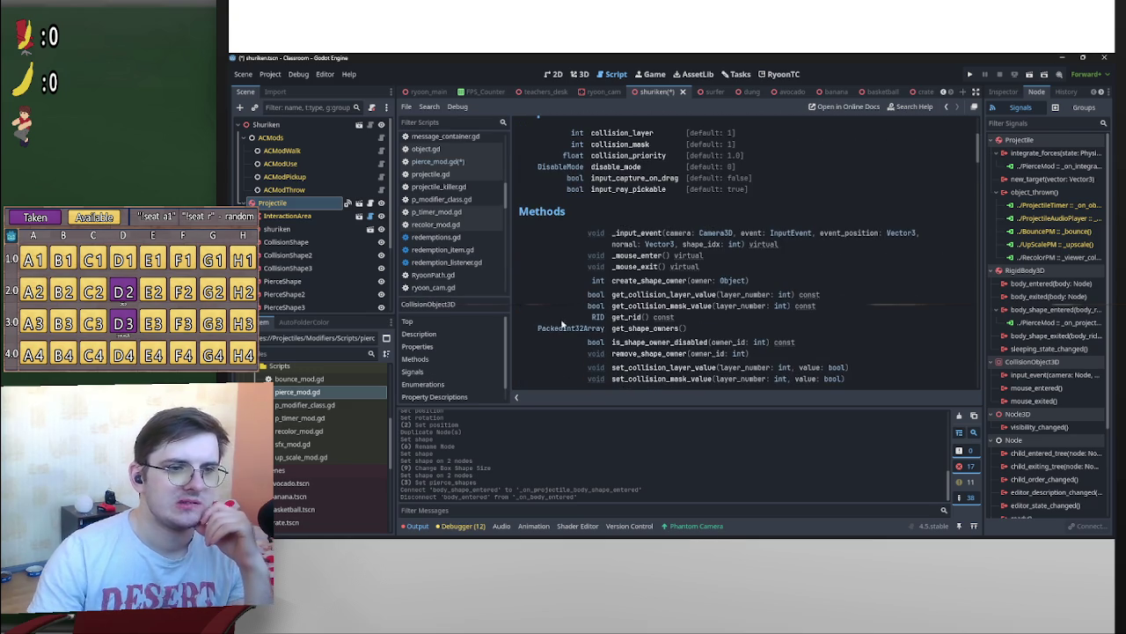
pyautogui.scroll(-2, 557, 327)
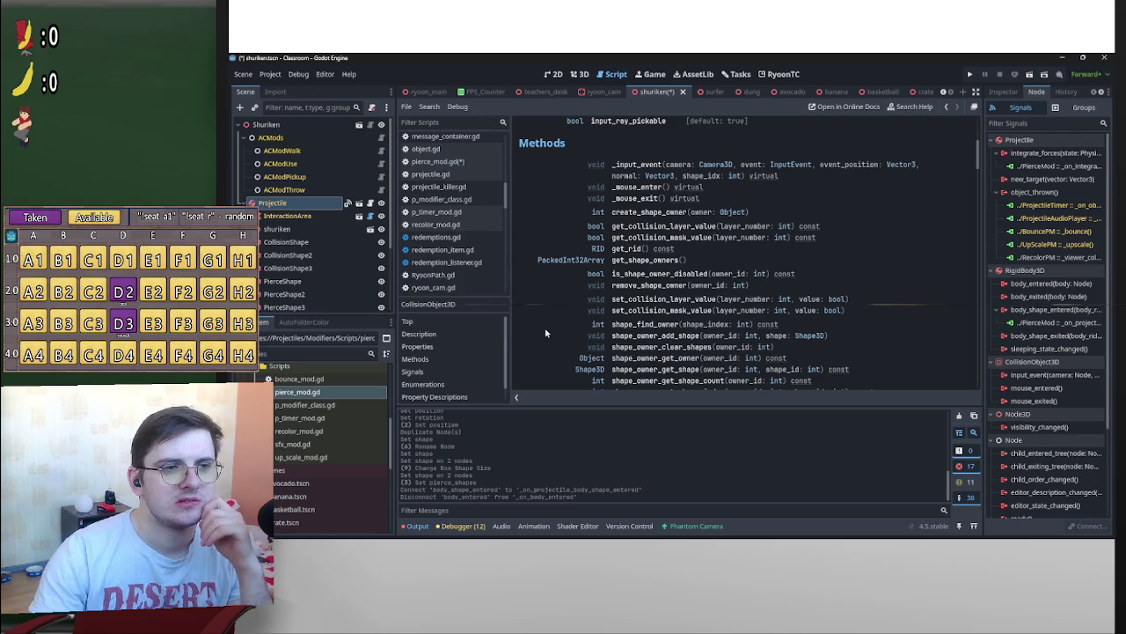
pyautogui.scroll(-1, 545, 332)
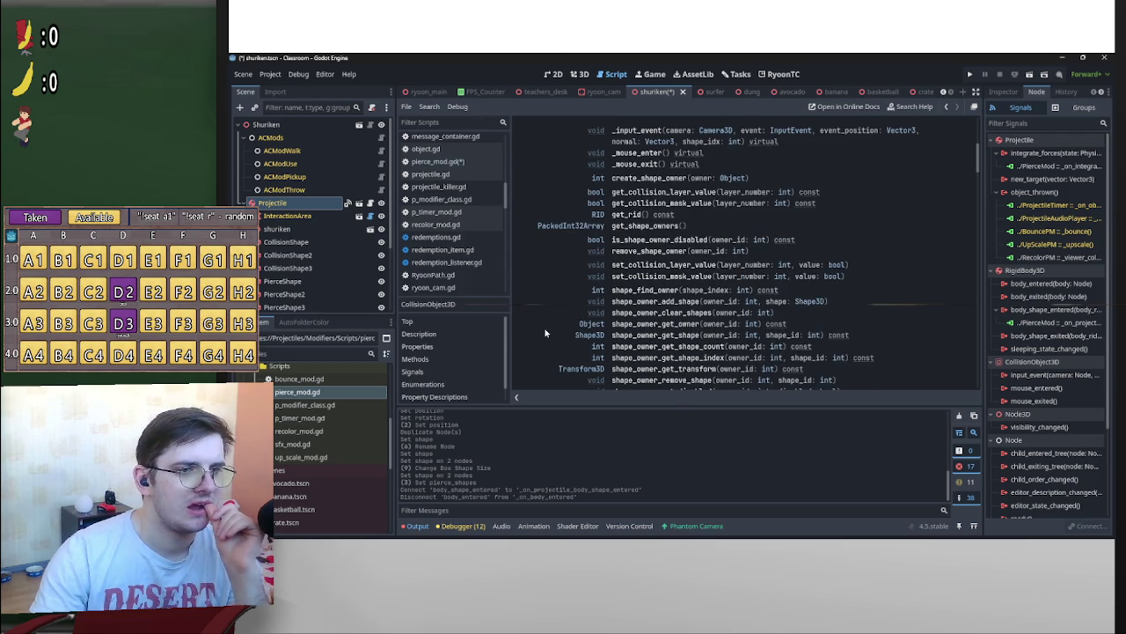
pyautogui.scroll(-1, 546, 333)
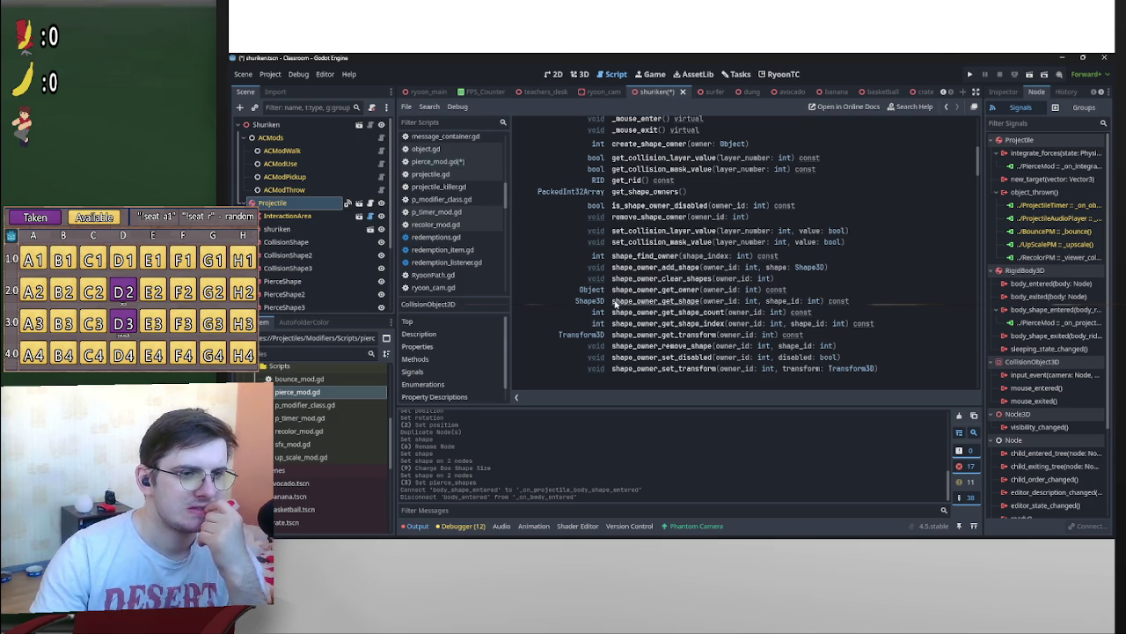
pyautogui.scroll(2, 553, 334)
pyautogui.scroll(-3, 563, 324)
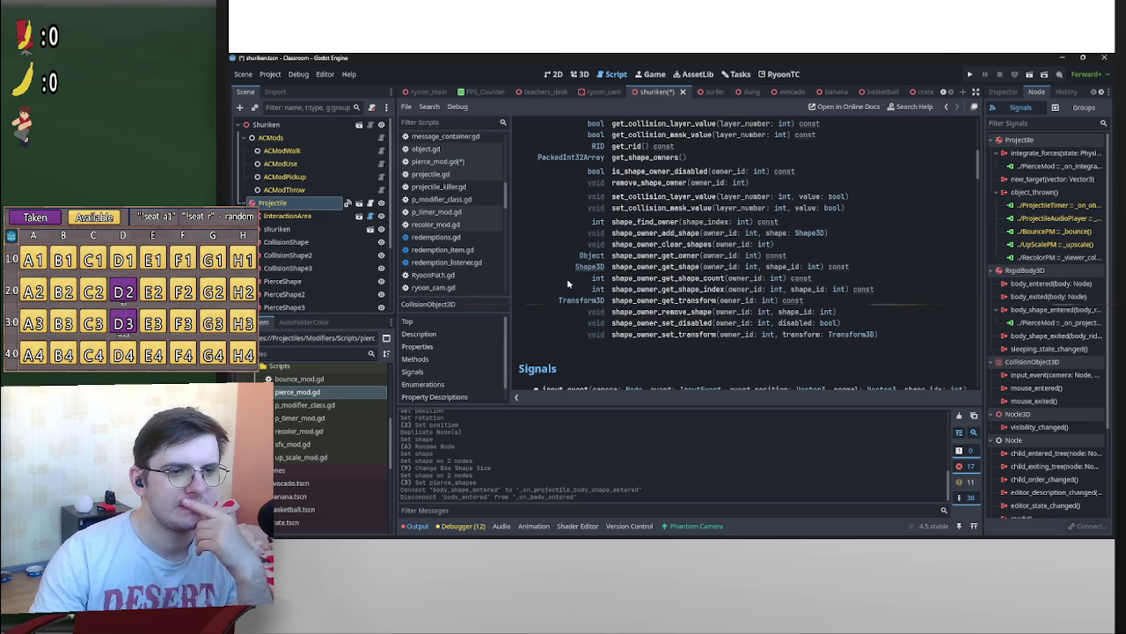
pyautogui.scroll(5, 568, 352)
pyautogui.scroll(1, 573, 334)
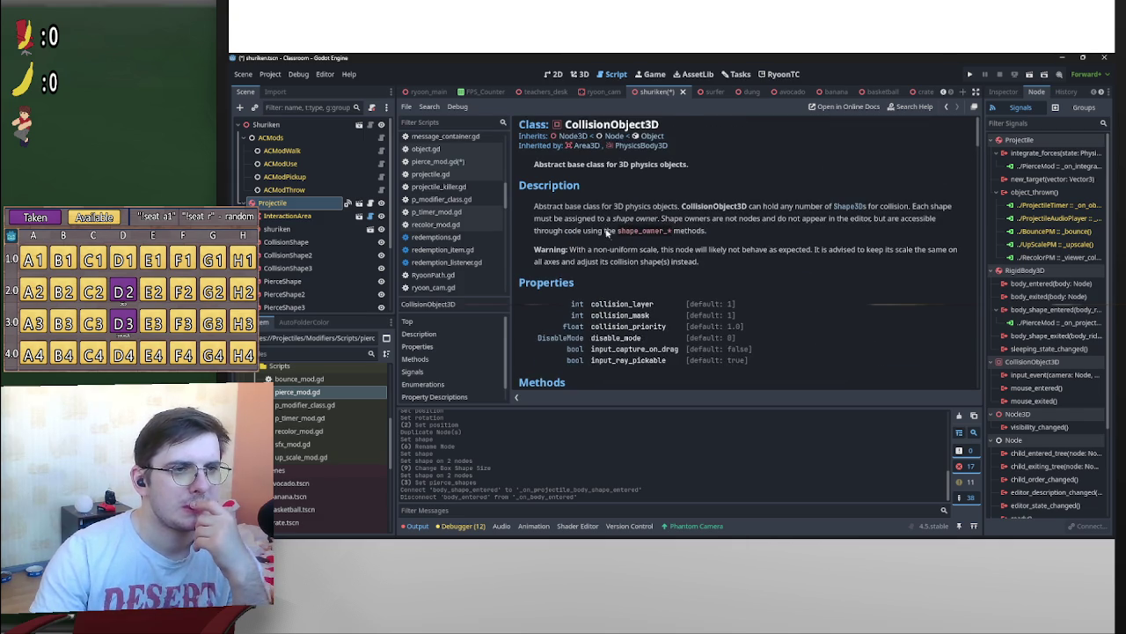
# Go through PhysicsBody3D to RigidBody3D and scroll to the body_shape_entered signal
pyautogui.click(638, 146)
pyautogui.scroll(-5, 612, 291)
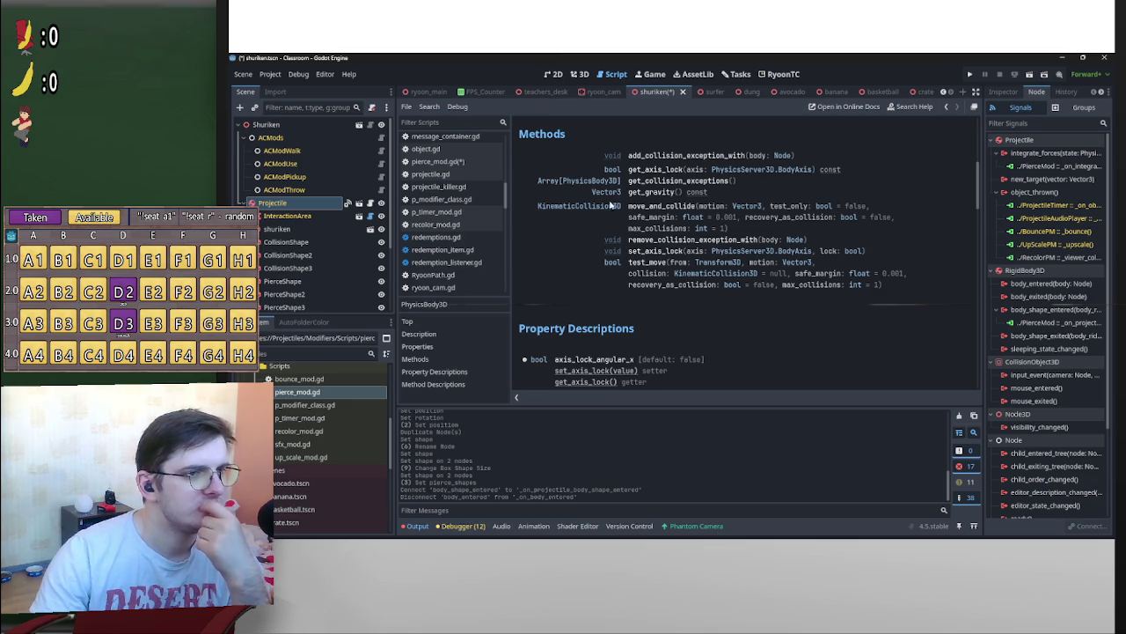
pyautogui.scroll(5, 599, 230)
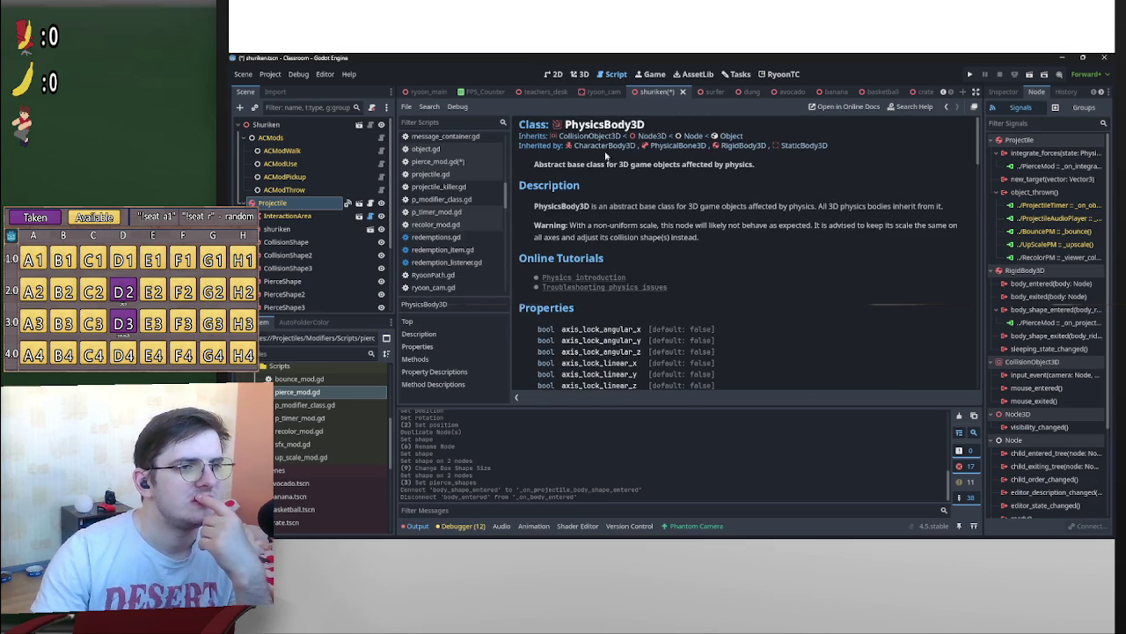
pyautogui.click(729, 147)
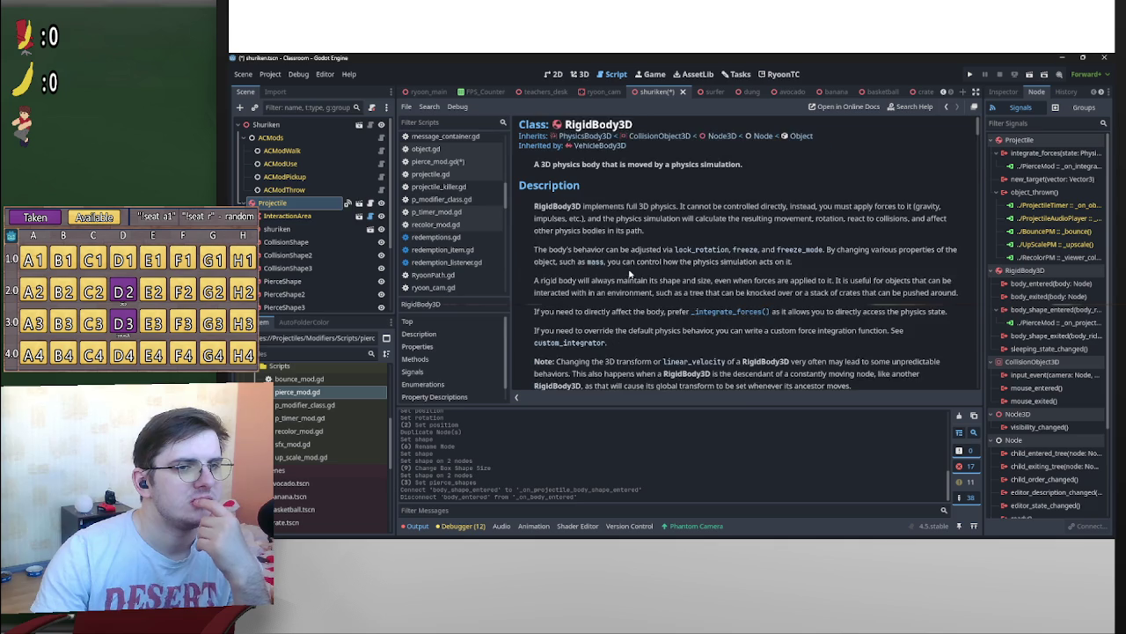
pyautogui.scroll(-10, 573, 319)
pyautogui.scroll(-3, 574, 319)
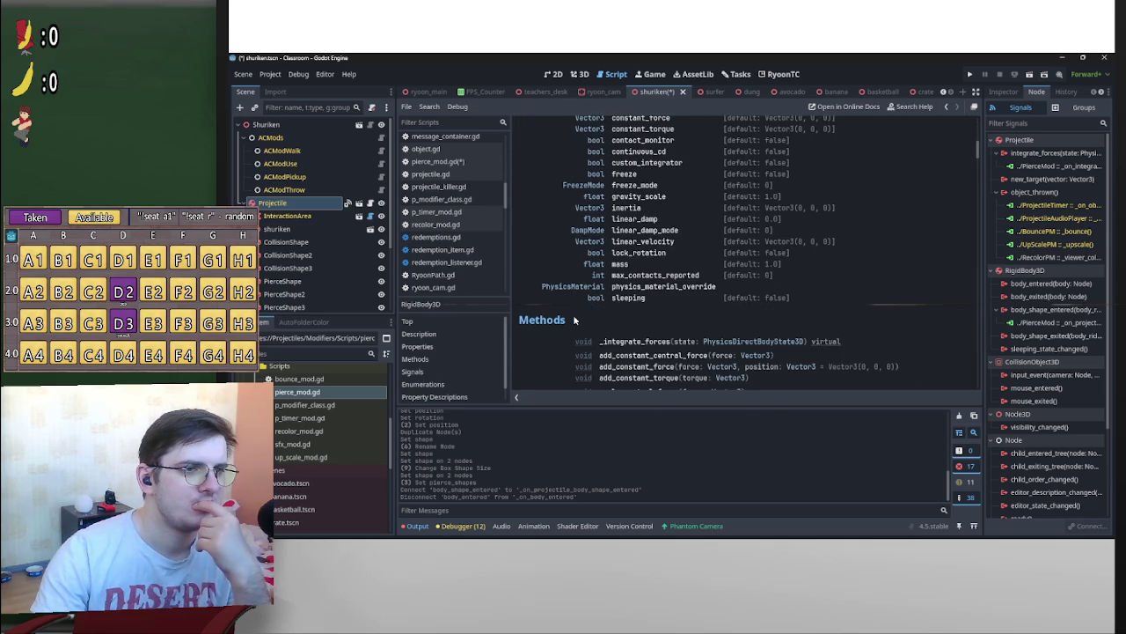
pyautogui.scroll(2, 574, 321)
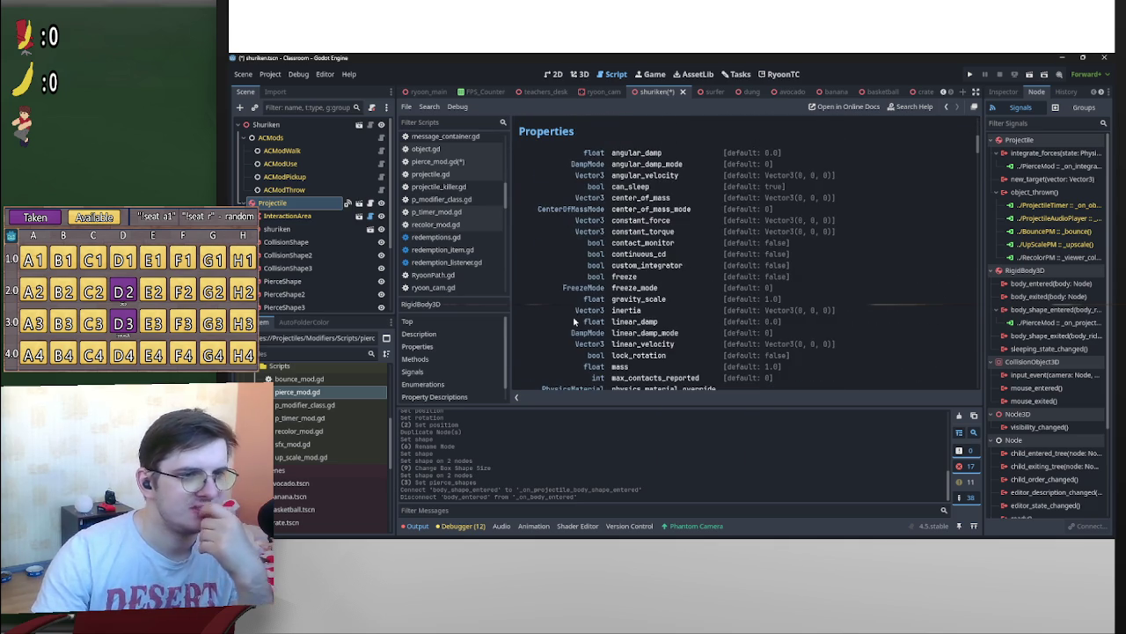
pyautogui.scroll(-7, 574, 321)
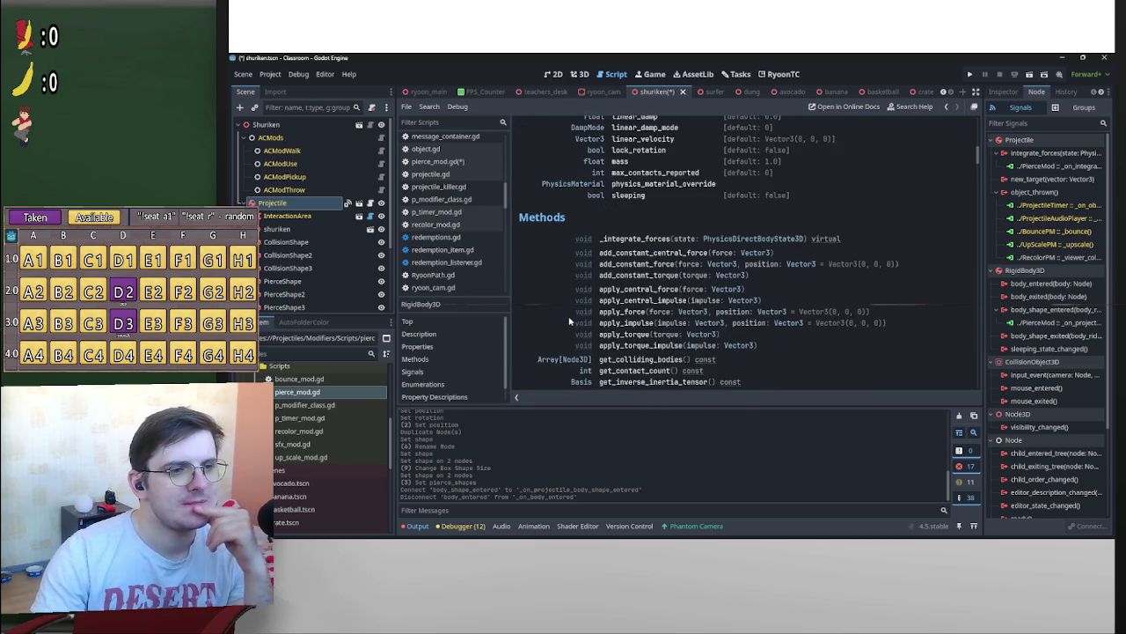
pyautogui.scroll(-1, 569, 321)
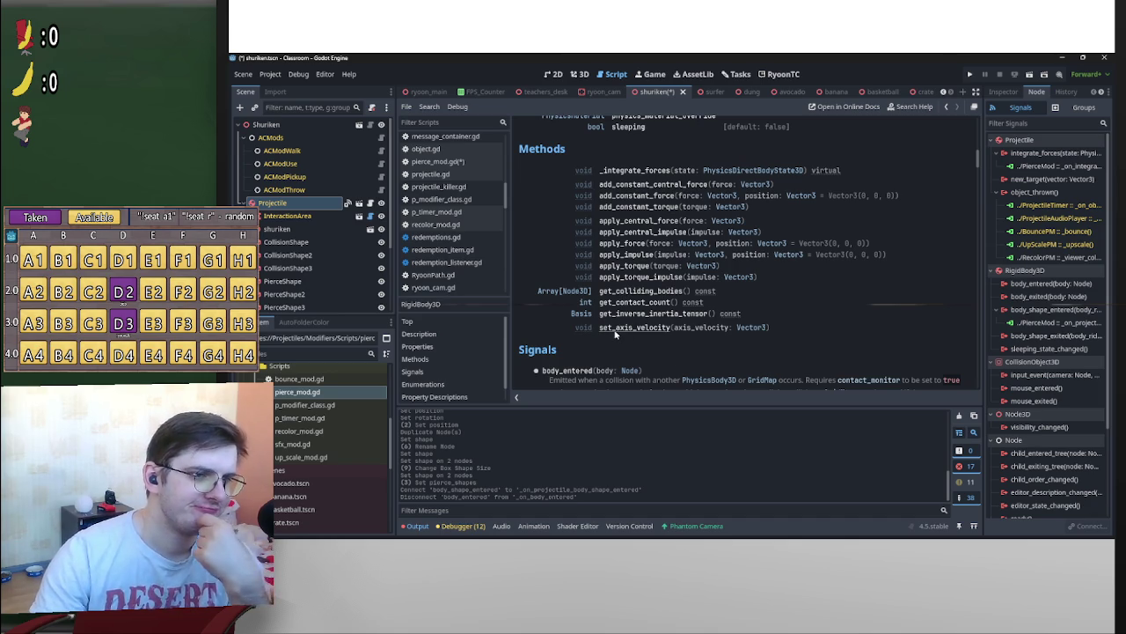
pyautogui.scroll(-5, 616, 333)
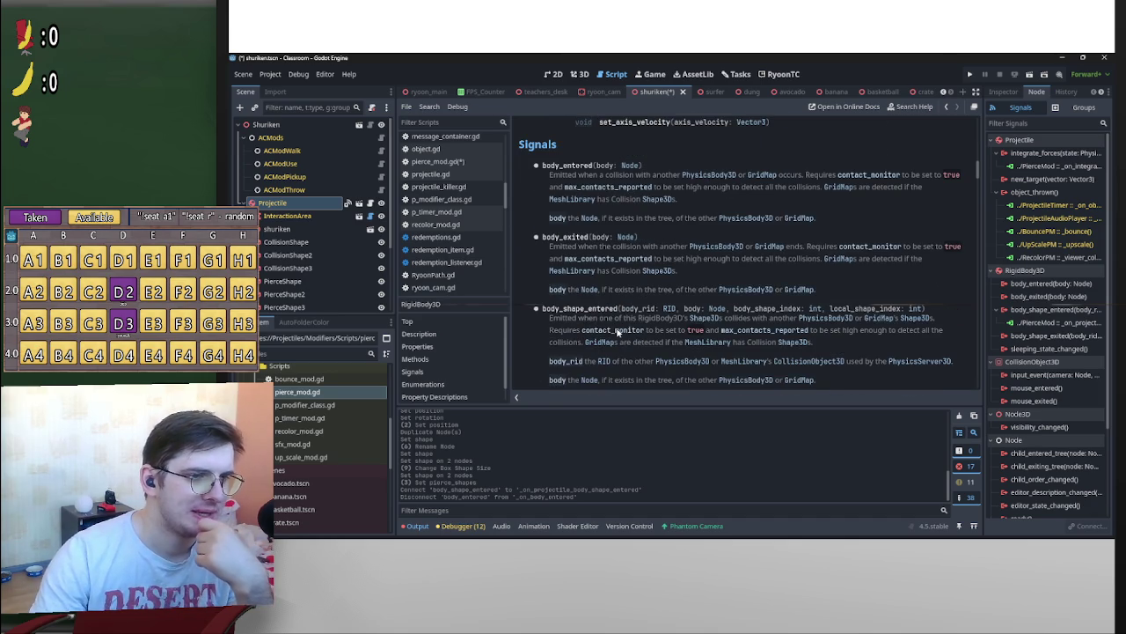
pyautogui.scroll(-3, 621, 325)
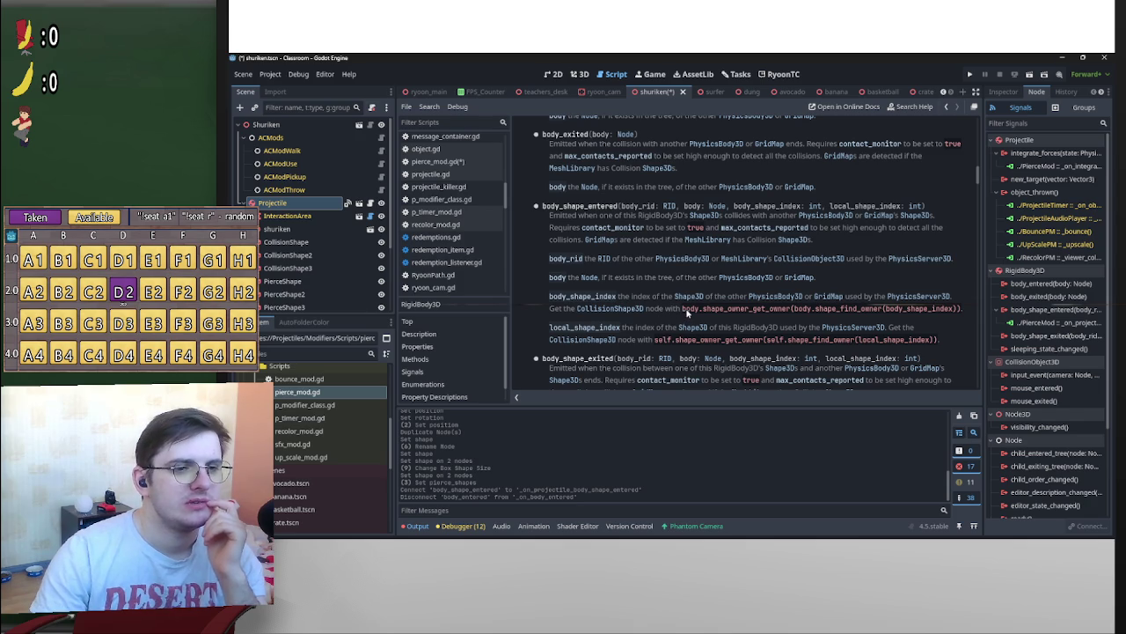
# Highlight the body.shape_find_owner example code in the signal description
pyautogui.moveTo(684, 309); pyautogui.dragTo(749, 311)
pyautogui.click(741, 313)
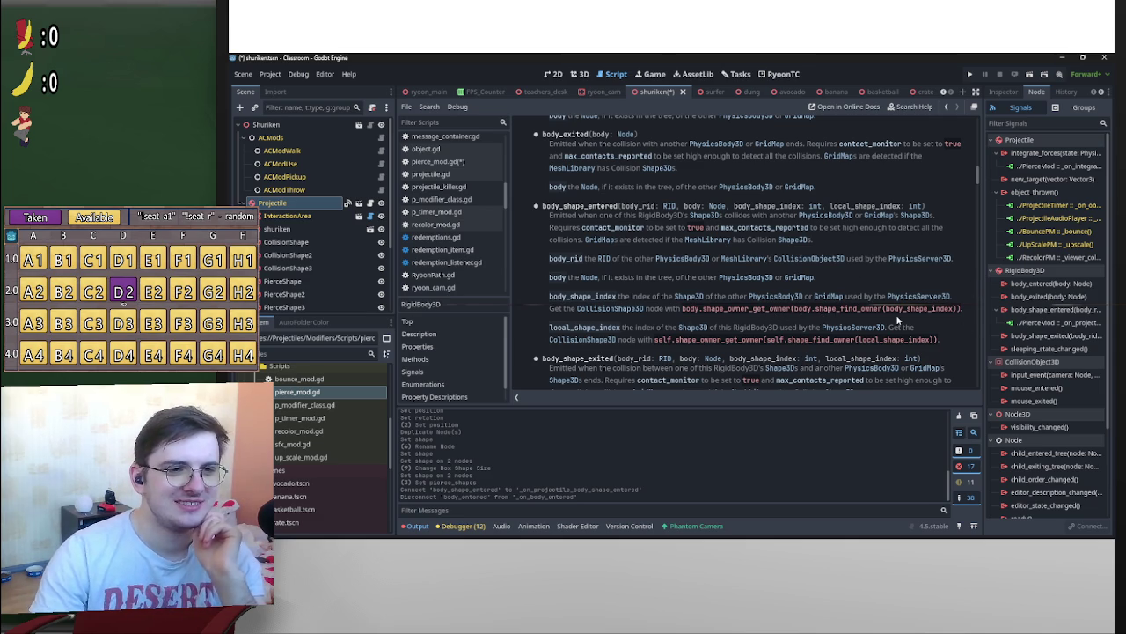
pyautogui.moveTo(793, 307); pyautogui.dragTo(876, 313)
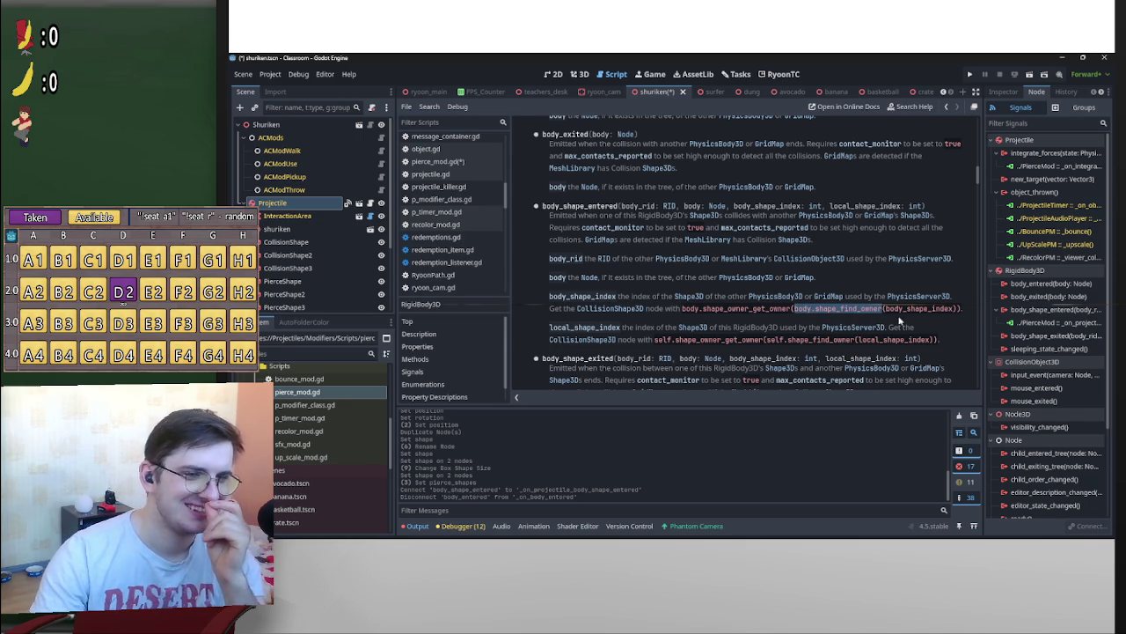
pyautogui.click(864, 312)
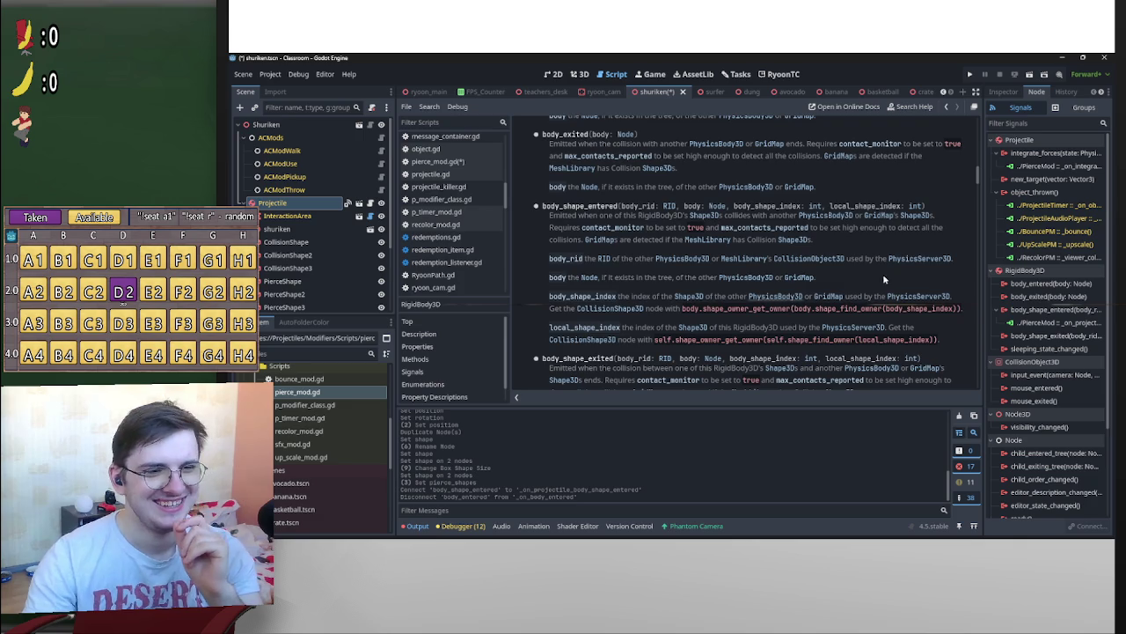
# Open the CollisionObject3D reference and scroll down to its methods
pyautogui.scroll(20, 838, 281)
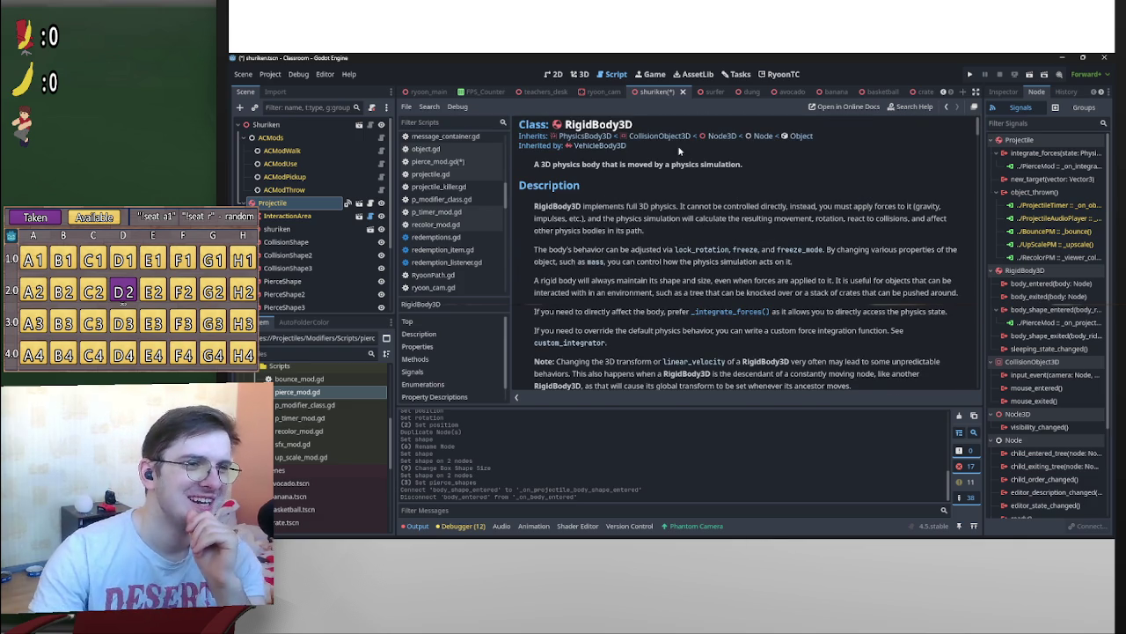
pyautogui.click(668, 137)
pyautogui.scroll(-6, 715, 256)
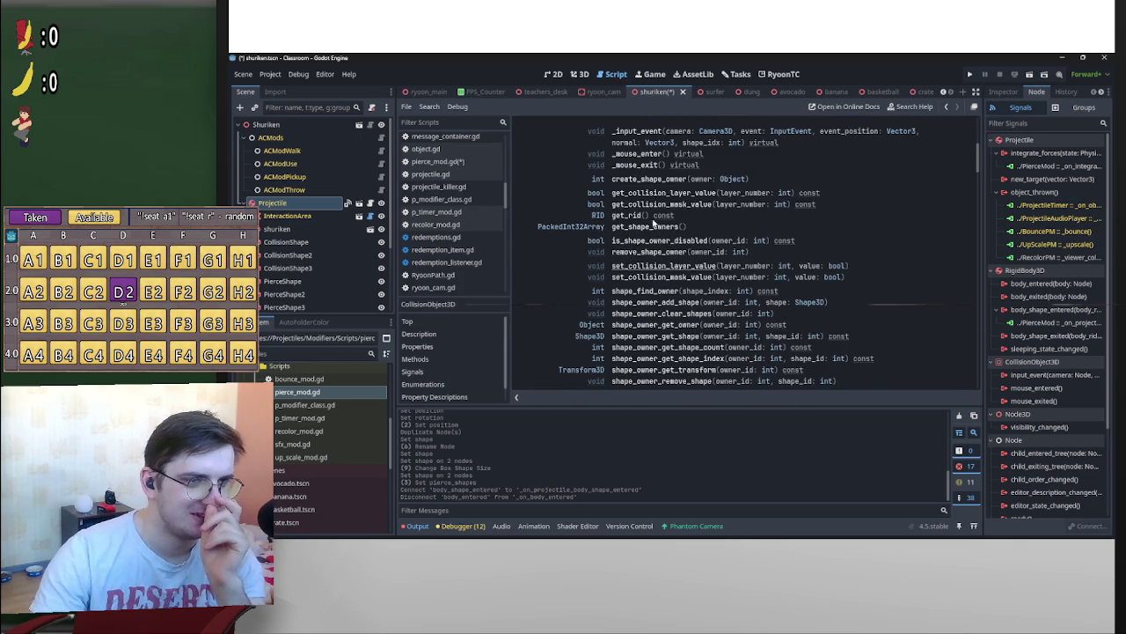
pyautogui.scroll(-1, 634, 178)
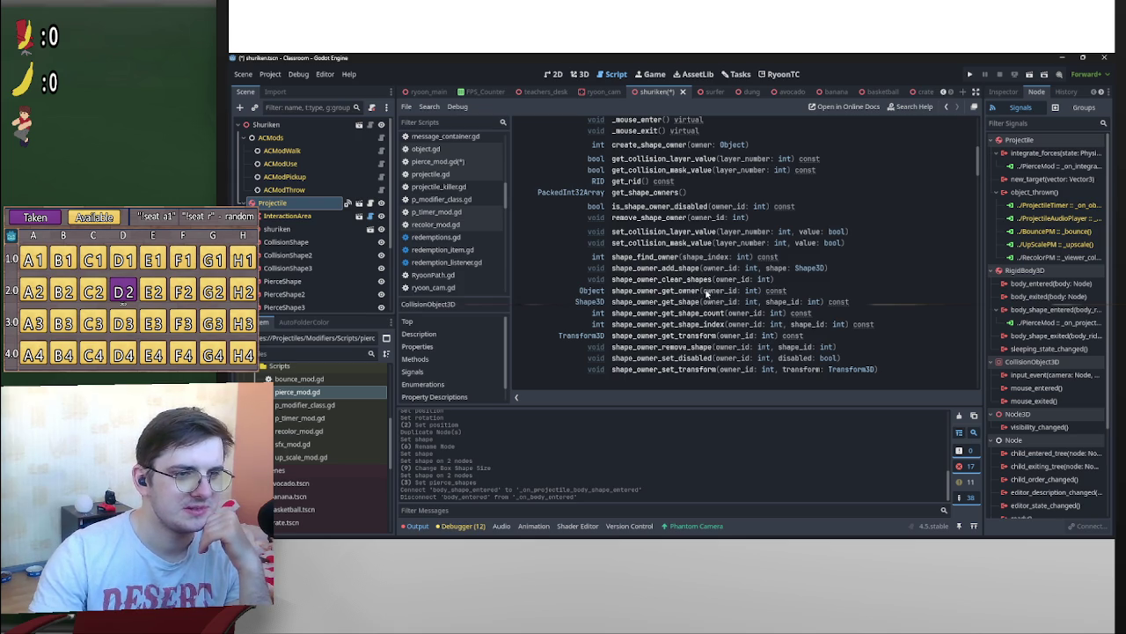
pyautogui.doubleClick(643, 257)
pyautogui.moveTo(695, 262)
pyautogui.mouseDown()
pyautogui.moveTo(773, 262)
pyautogui.moveTo(757, 262)
pyautogui.mouseUp()
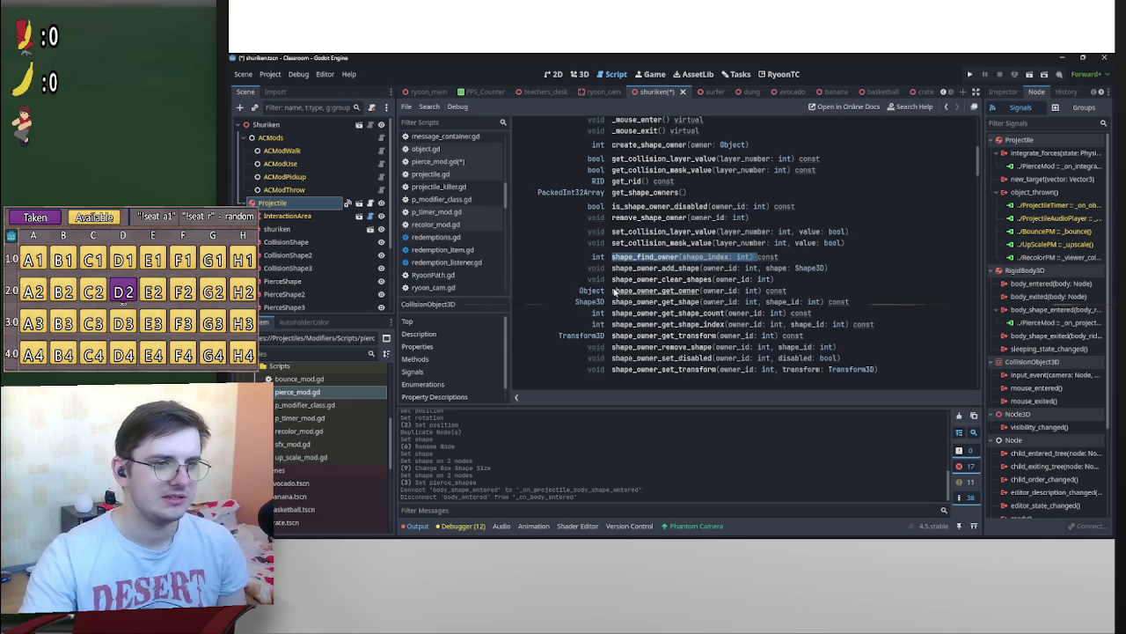
pyautogui.moveTo(753, 257); pyautogui.dragTo(607, 256)
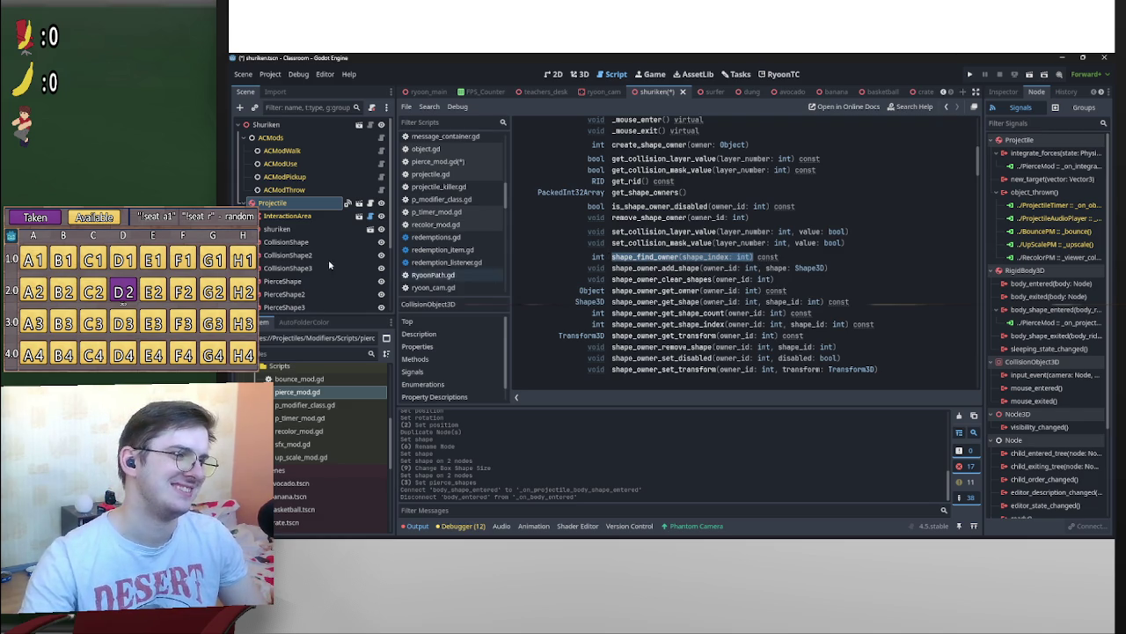
pyautogui.hotkey('alt', 'Left')
pyautogui.hotkey('alt', 'Right')
pyautogui.hotkey('alt', 'Right')
pyautogui.hotkey('alt', 'Left')
pyautogui.hotkey('alt', 'Right')
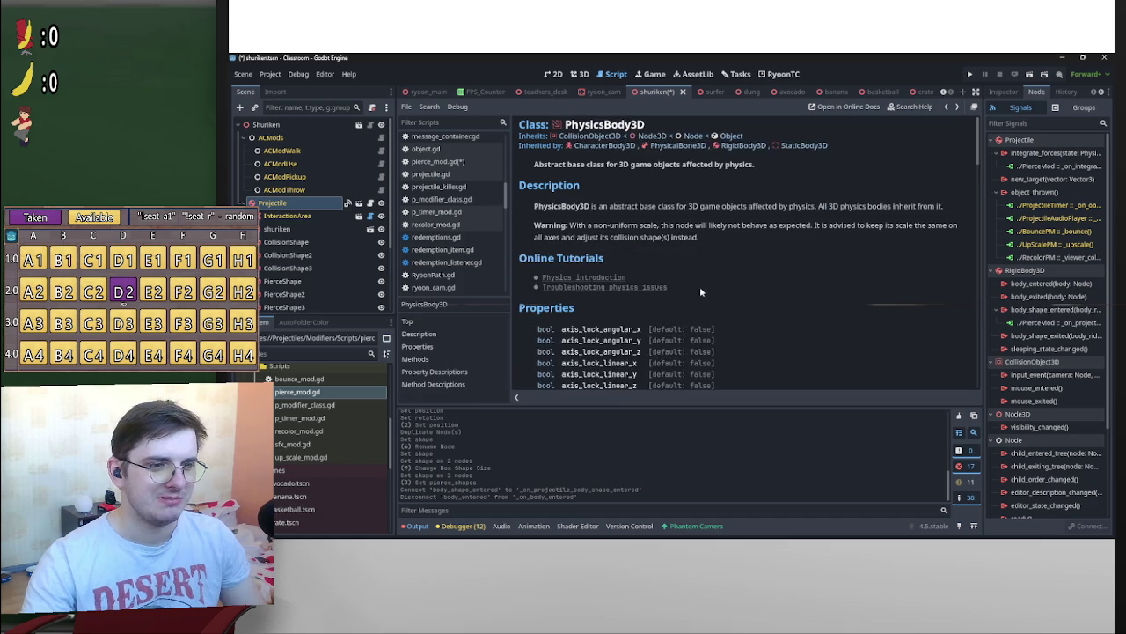
pyautogui.hotkey('alt', 'Left')
pyautogui.hotkey('alt', 'Left')
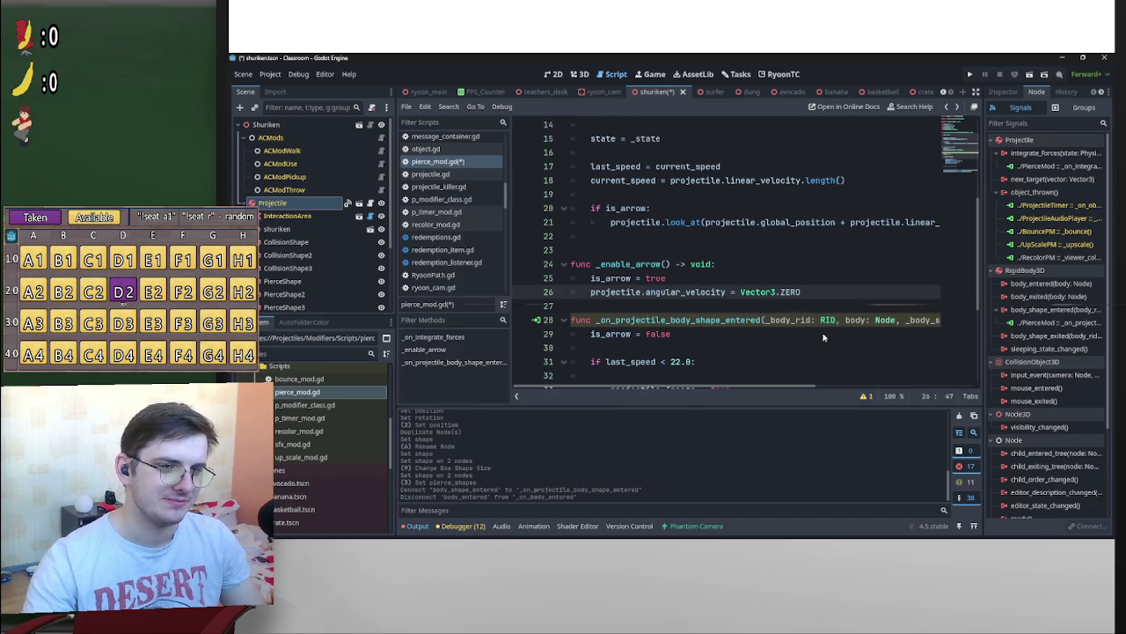
pyautogui.hotkey('alt', 'Right')
pyautogui.hotkey('alt', 'Right')
pyautogui.hotkey('alt', 'Right')
pyautogui.hotkey('alt', 'Left')
pyautogui.hotkey('alt', 'Left')
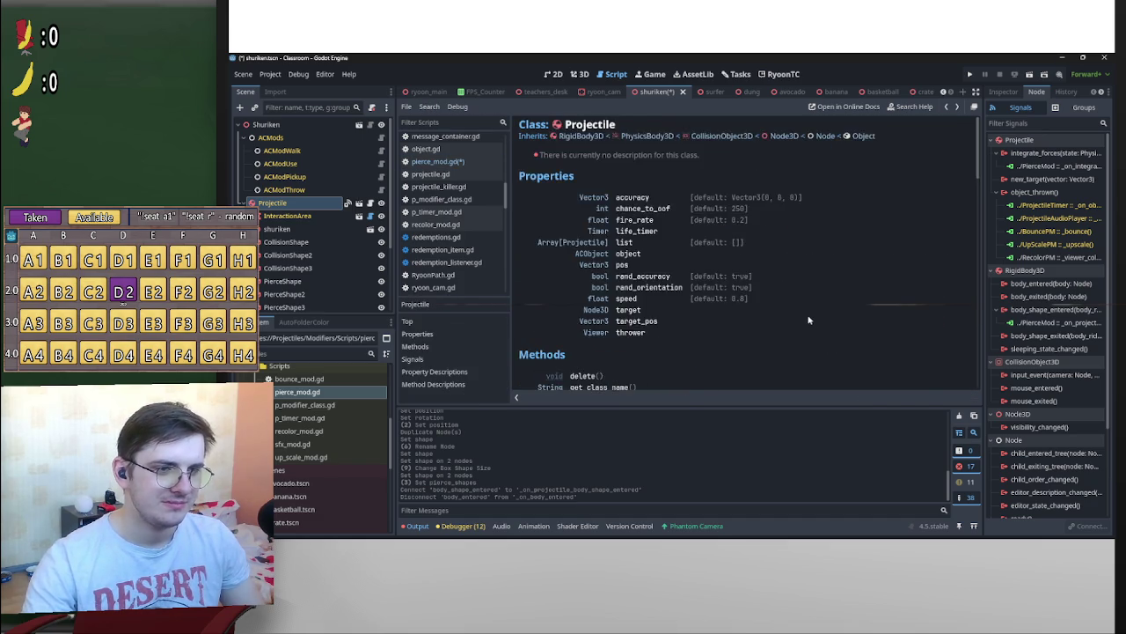
pyautogui.hotkey('alt', 'Left')
pyautogui.rightClick(302, 209)
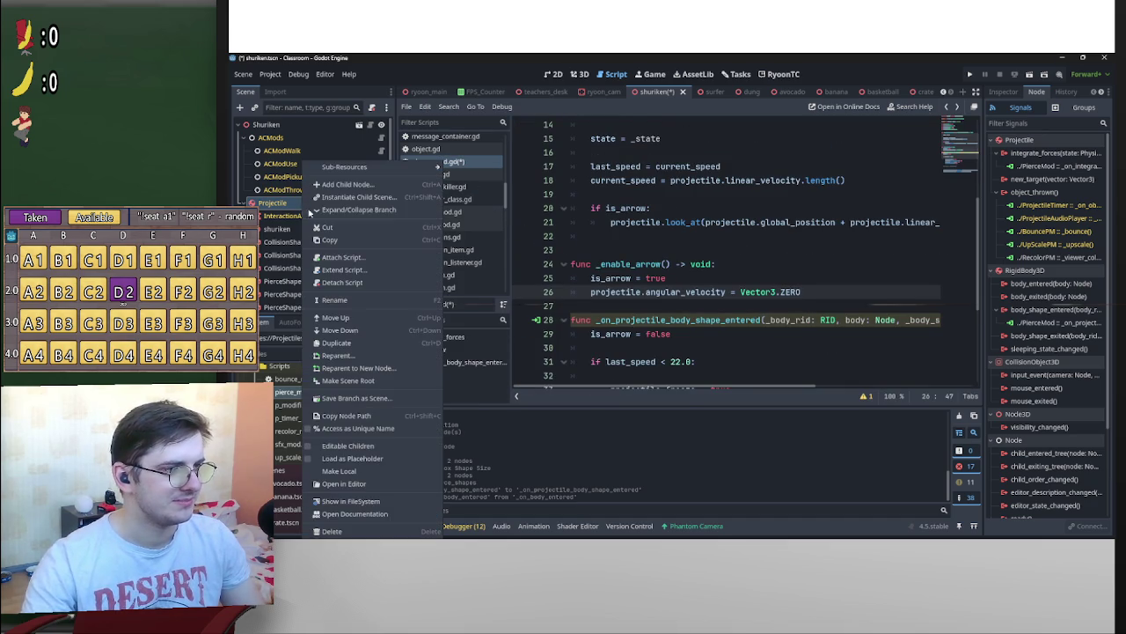
pyautogui.click(354, 514)
pyautogui.scroll(-3, 778, 295)
pyautogui.scroll(10, 778, 295)
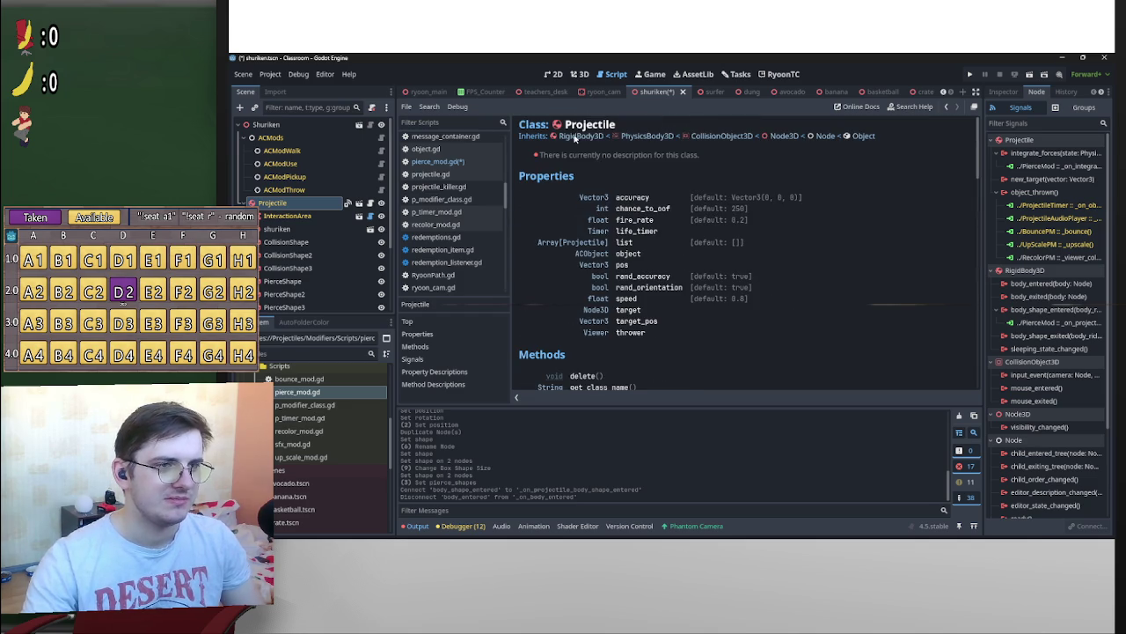
pyautogui.click(571, 136)
pyautogui.scroll(-8, 669, 328)
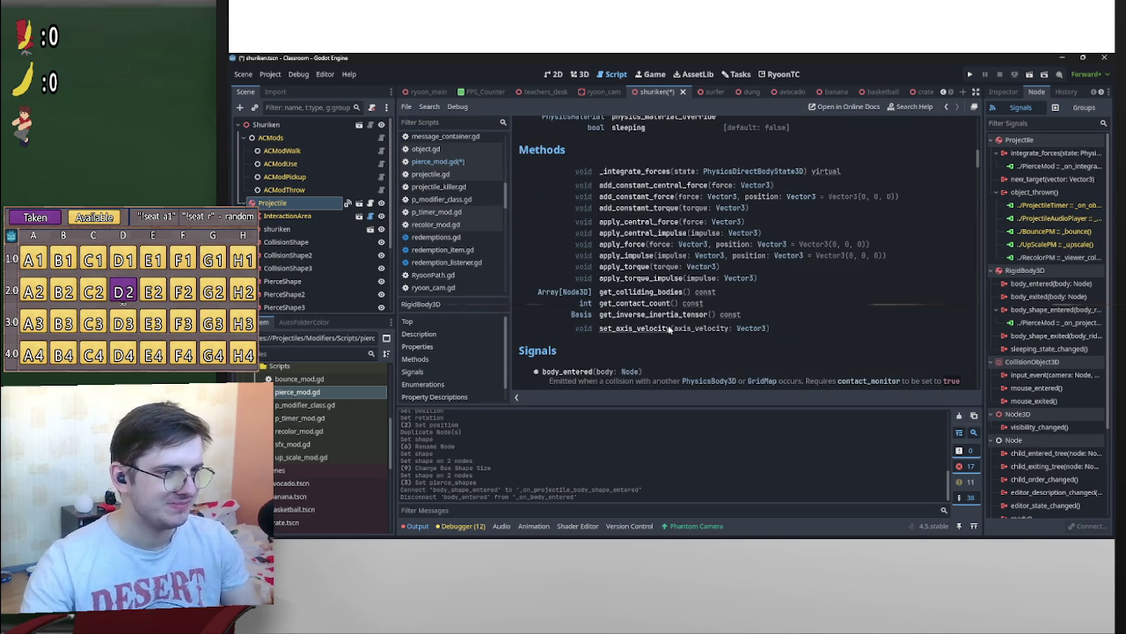
pyautogui.scroll(-5, 650, 288)
pyautogui.scroll(-3, 561, 348)
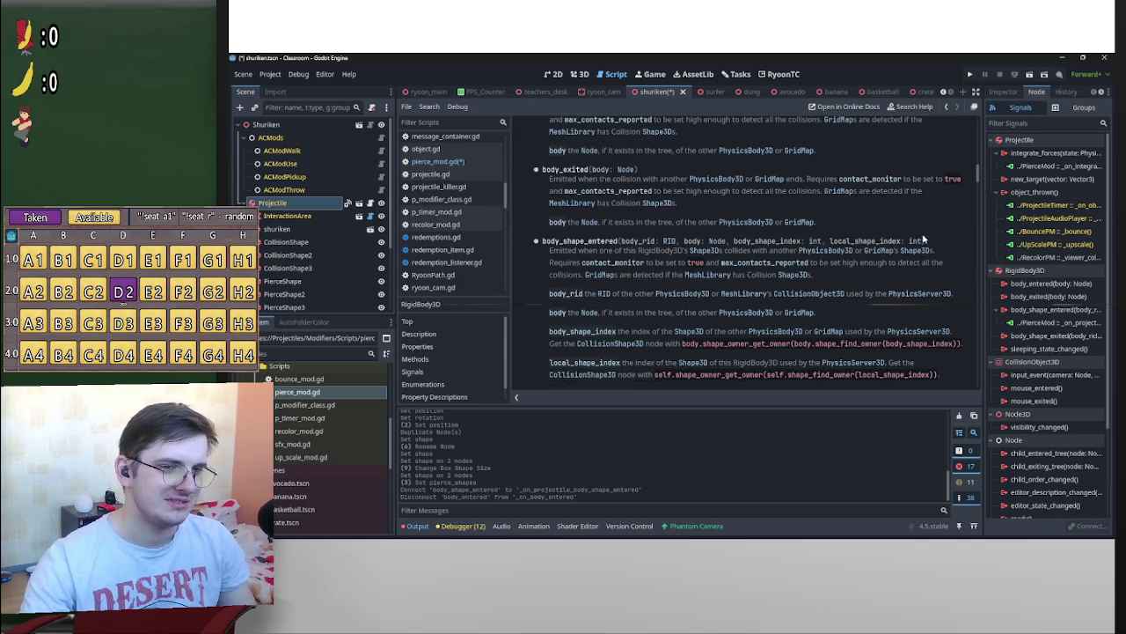
pyautogui.scroll(-2, 783, 277)
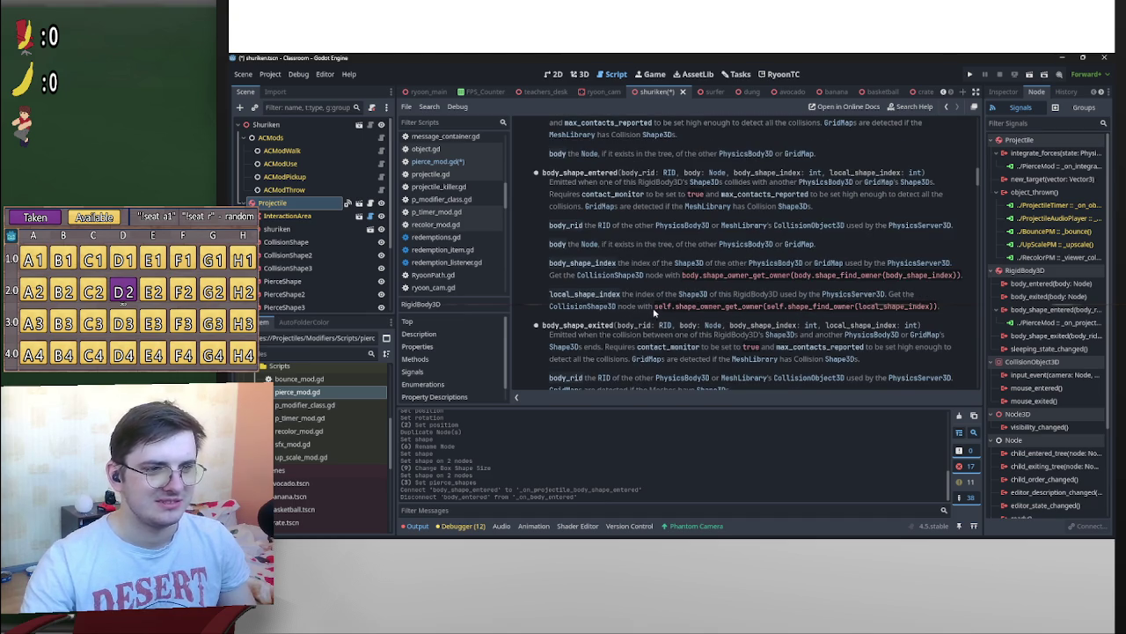
pyautogui.moveTo(683, 276); pyautogui.dragTo(959, 278)
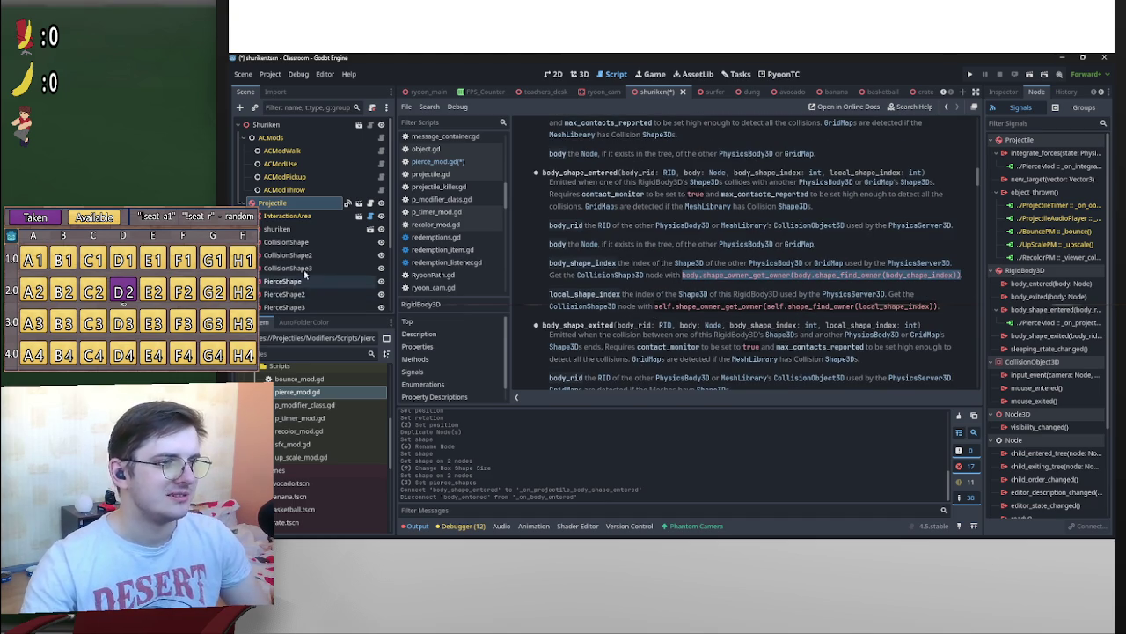
pyautogui.scroll(-3, 327, 272)
pyautogui.click(363, 290)
pyautogui.scroll(-4, 680, 328)
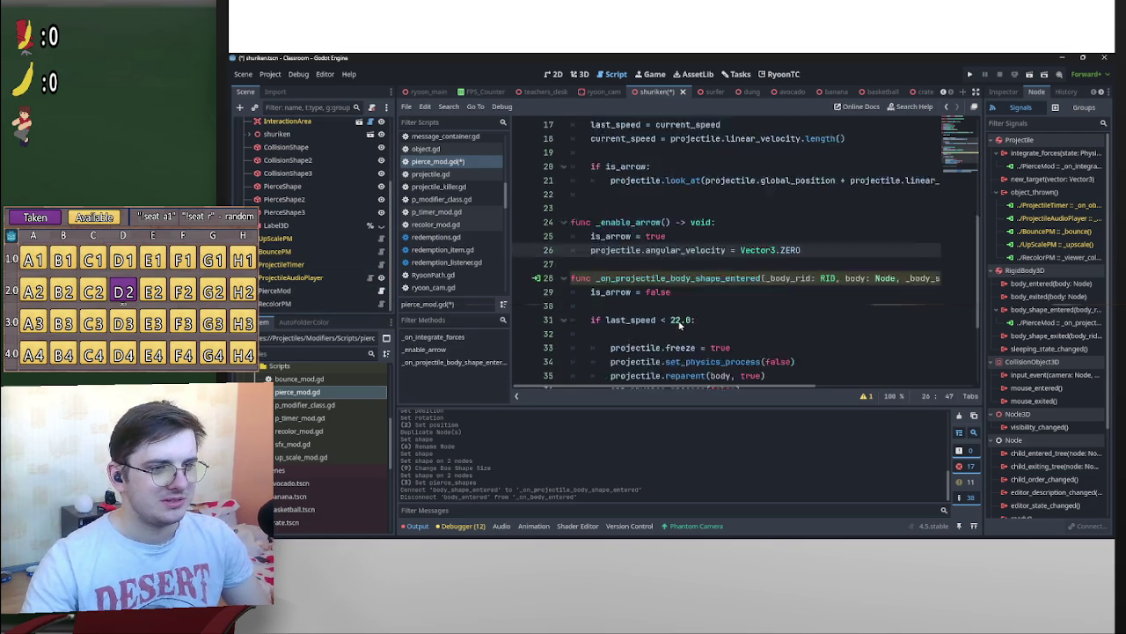
# Uncomment lines 38–39 of the pierce_shapes loop with Ctrl+K
pyautogui.scroll(-2, 680, 327)
pyautogui.click(598, 294)
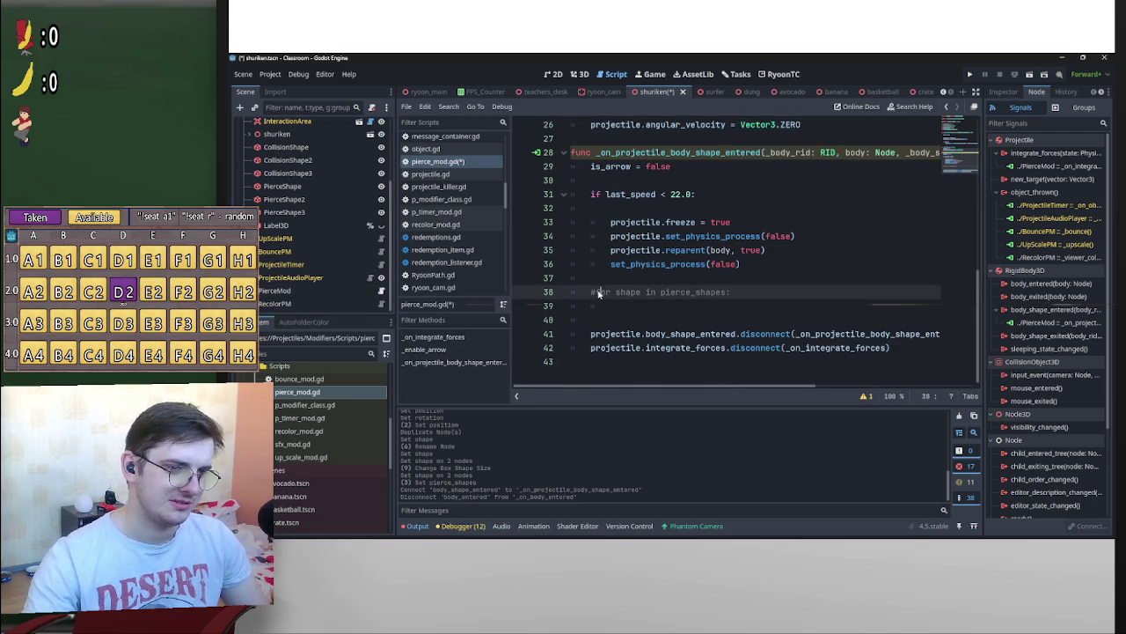
pyautogui.hotkey('ctrl', 'k')
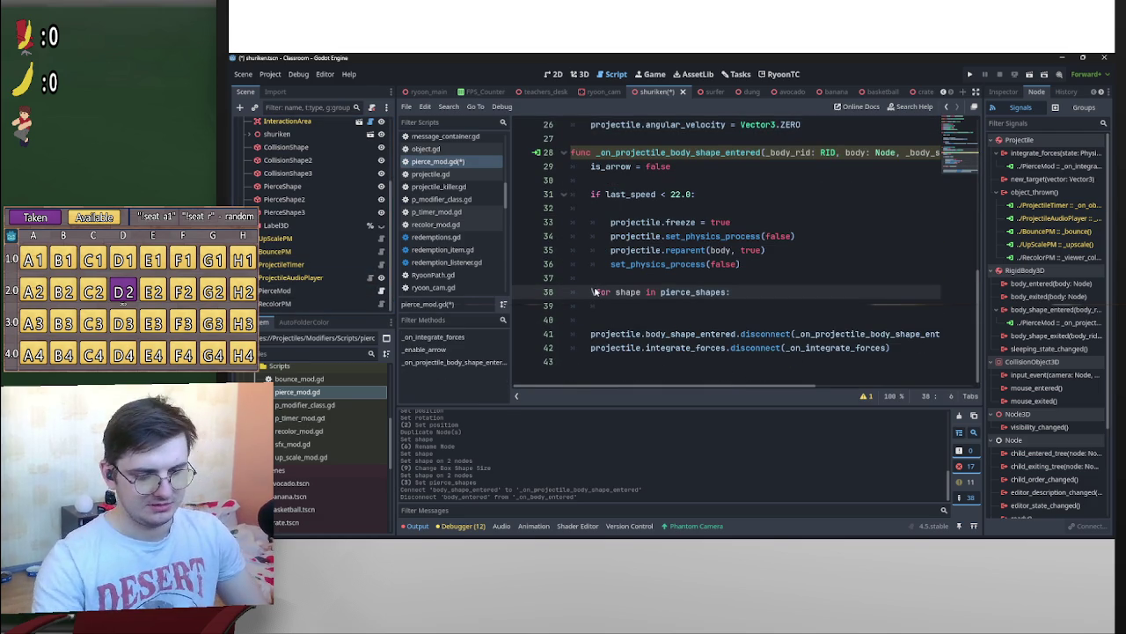
pyautogui.click(627, 308)
pyautogui.hotkey('ctrl', 'k')
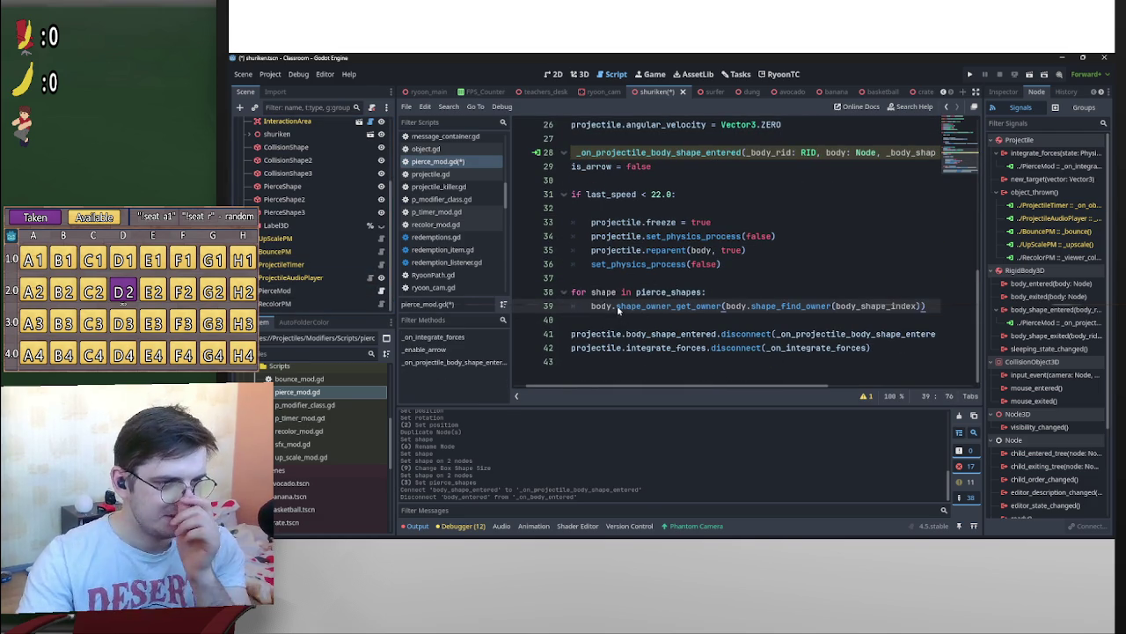
# Replace both 'body' references on line 39 with 'projectile'
pyautogui.scroll(1, 598, 310)
pyautogui.doubleClick(596, 321)
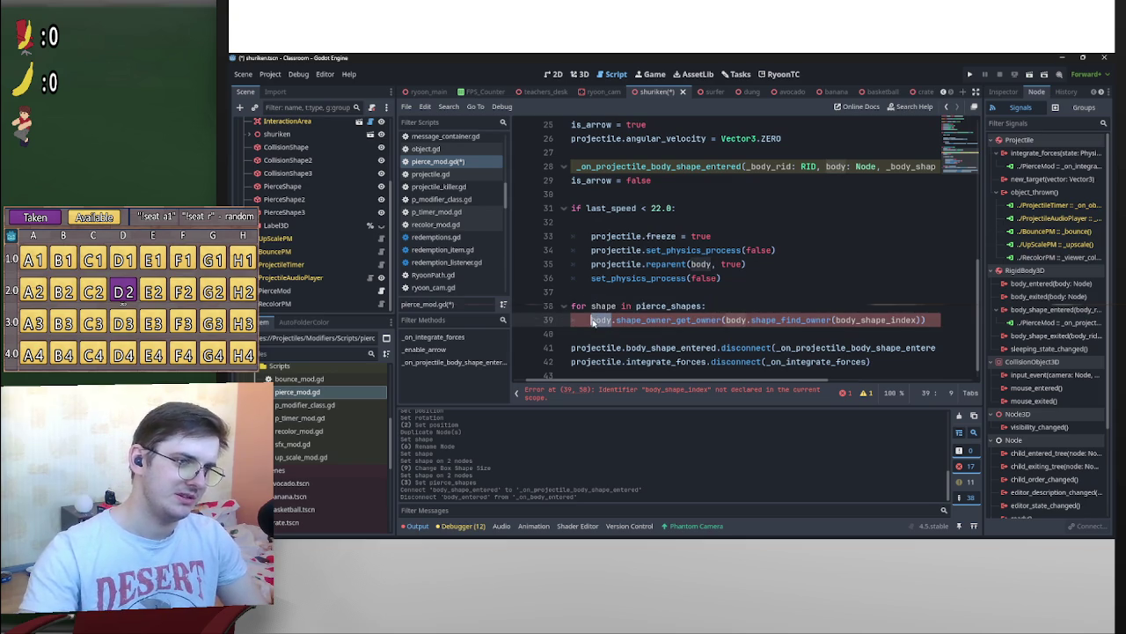
pyautogui.write('projectile')
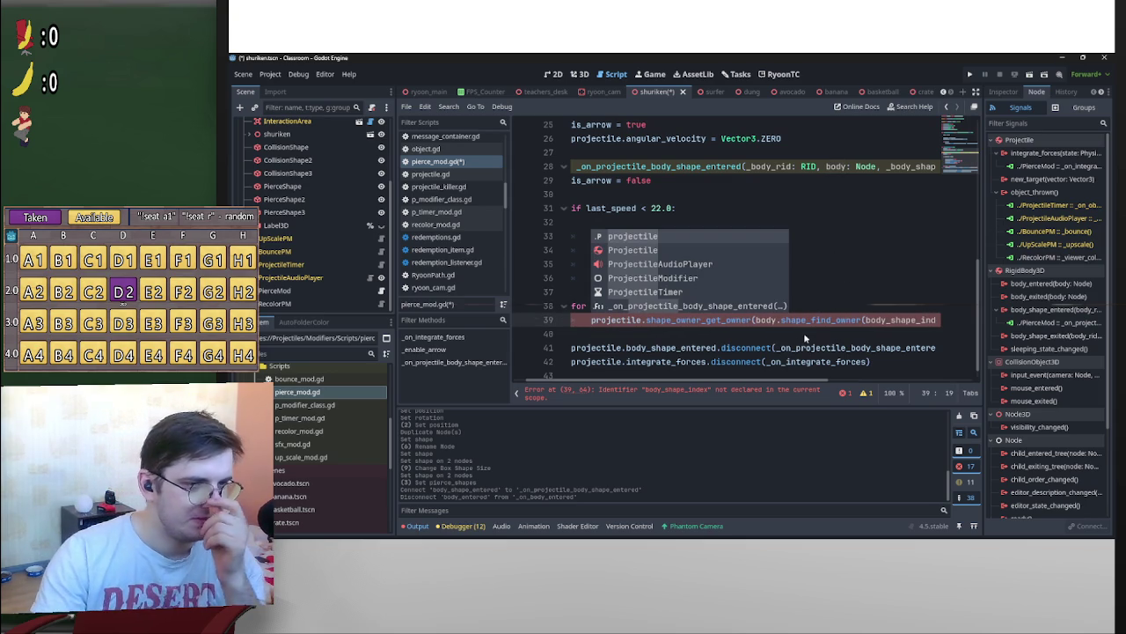
pyautogui.moveTo(811, 380); pyautogui.dragTo(843, 378)
pyautogui.click(723, 321)
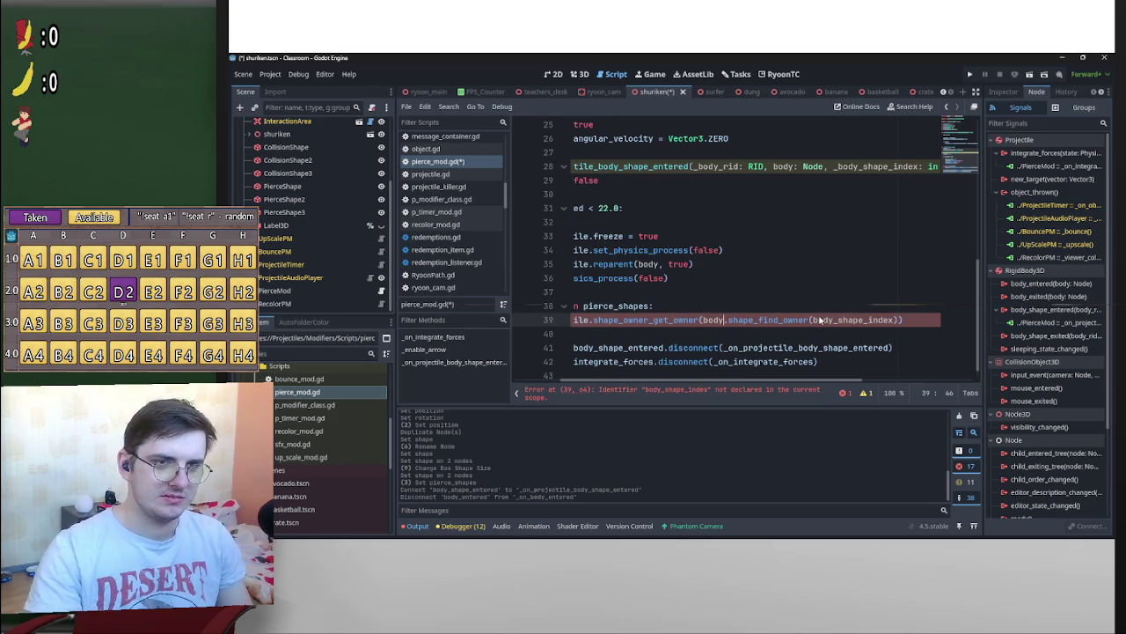
pyautogui.press('BackSpace')
pyautogui.press('BackSpace')
pyautogui.press('BackSpace')
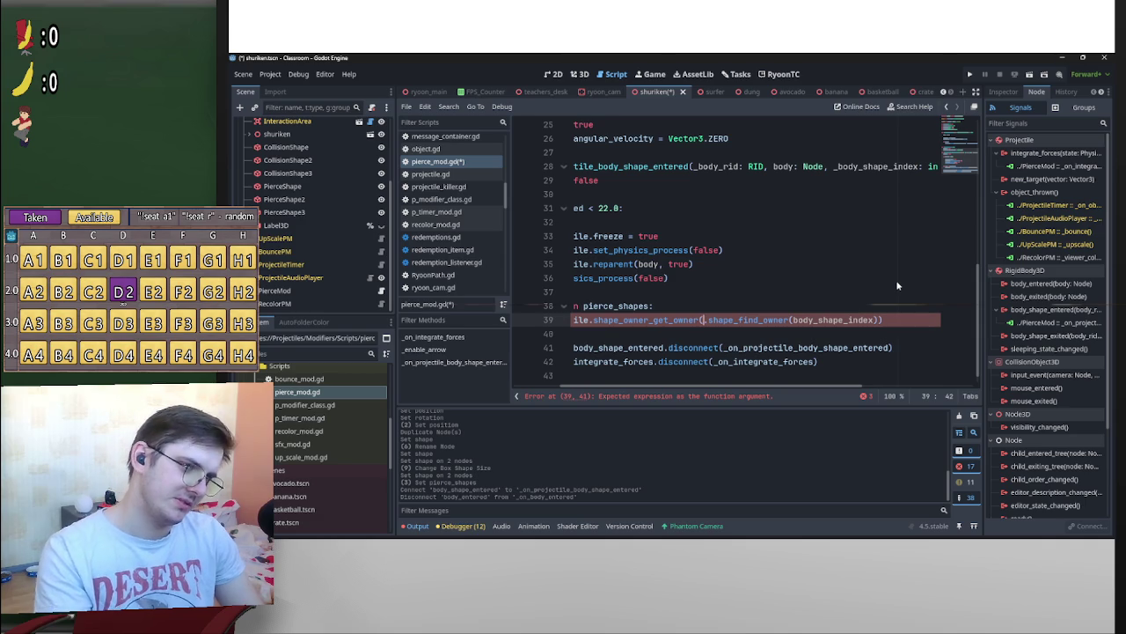
pyautogui.write('projectile')
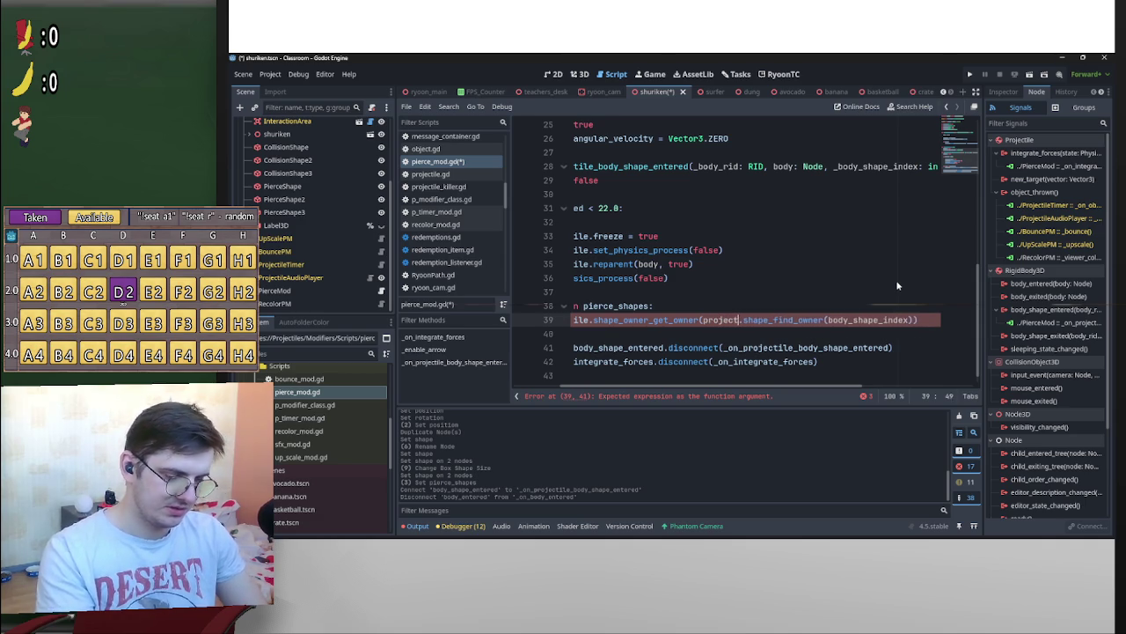
# Change body_shape_index to local_shape_index in the shape owner lookup
pyautogui.moveTo(842, 324)
pyautogui.mouseDown()
pyautogui.moveTo(883, 324)
pyautogui.moveTo(844, 323)
pyautogui.mouseUp()
pyautogui.click(882, 324)
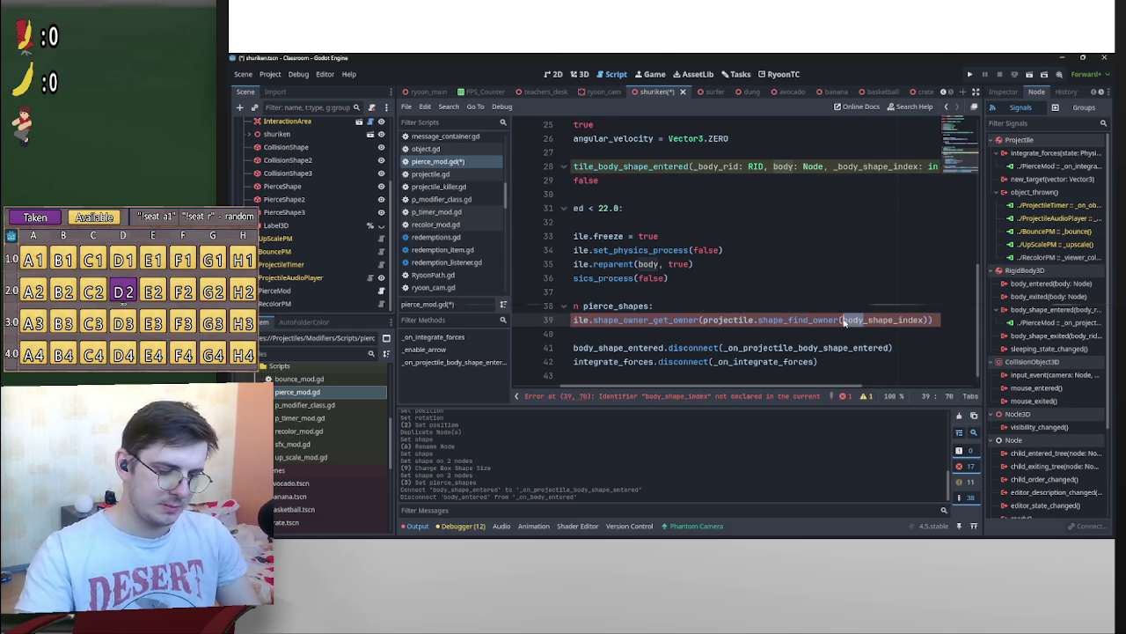
pyautogui.write('local')
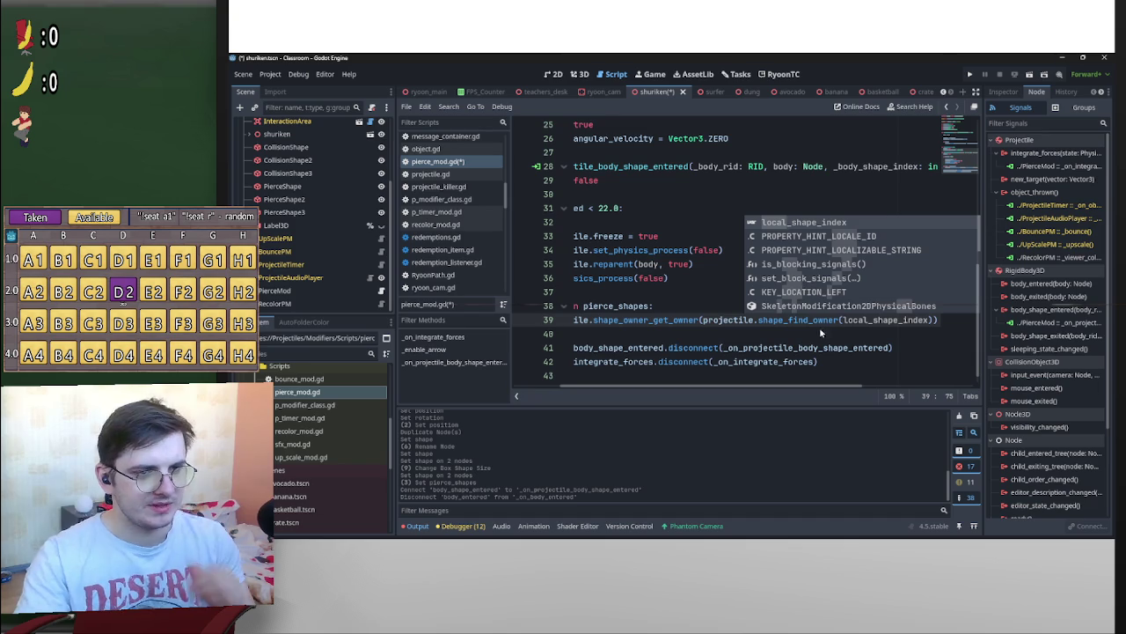
pyautogui.press('Escape')
pyautogui.press('Down')
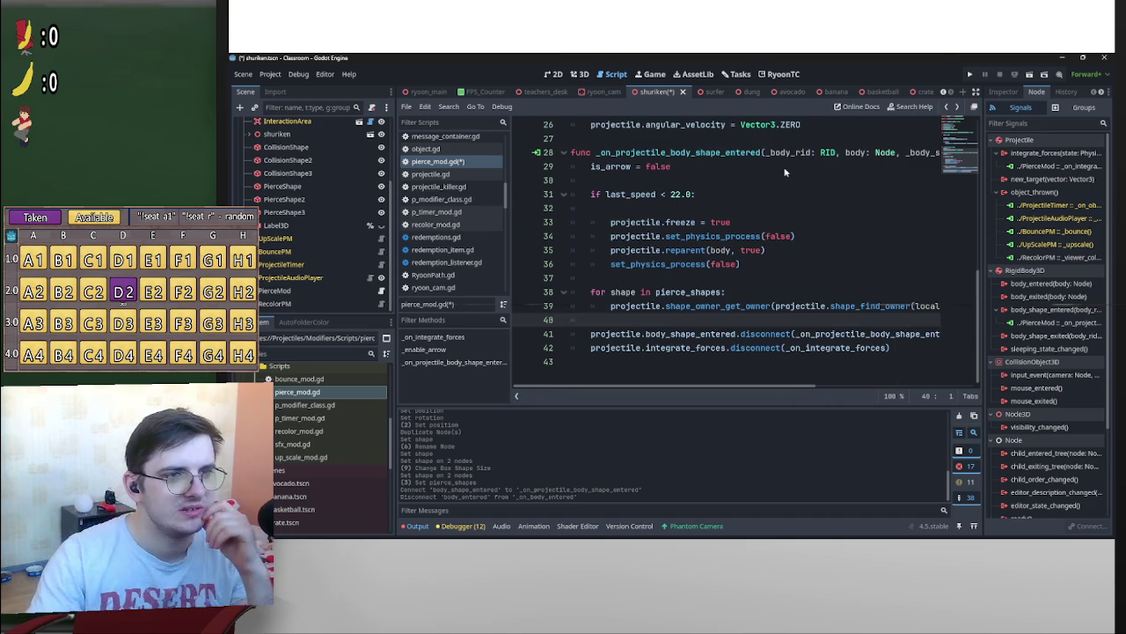
pyautogui.press('Up')
pyautogui.press('Up')
pyautogui.press('Up')
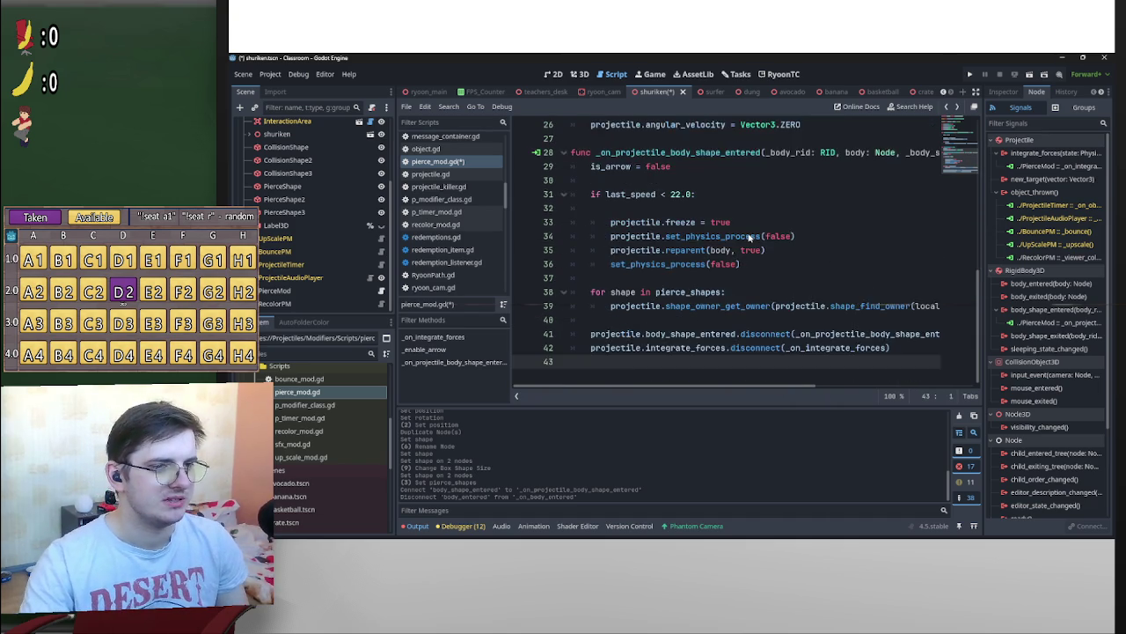
pyautogui.press('Up')
pyautogui.press('Up')
pyautogui.press('Up')
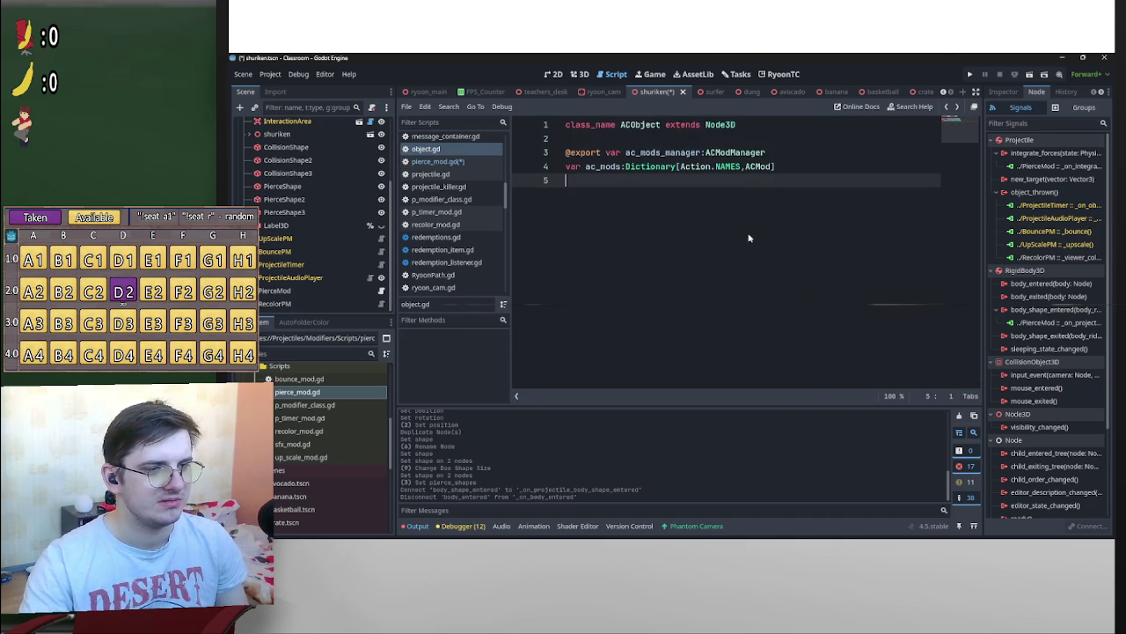
pyautogui.press('Down')
pyautogui.press('Down')
pyautogui.press('Down')
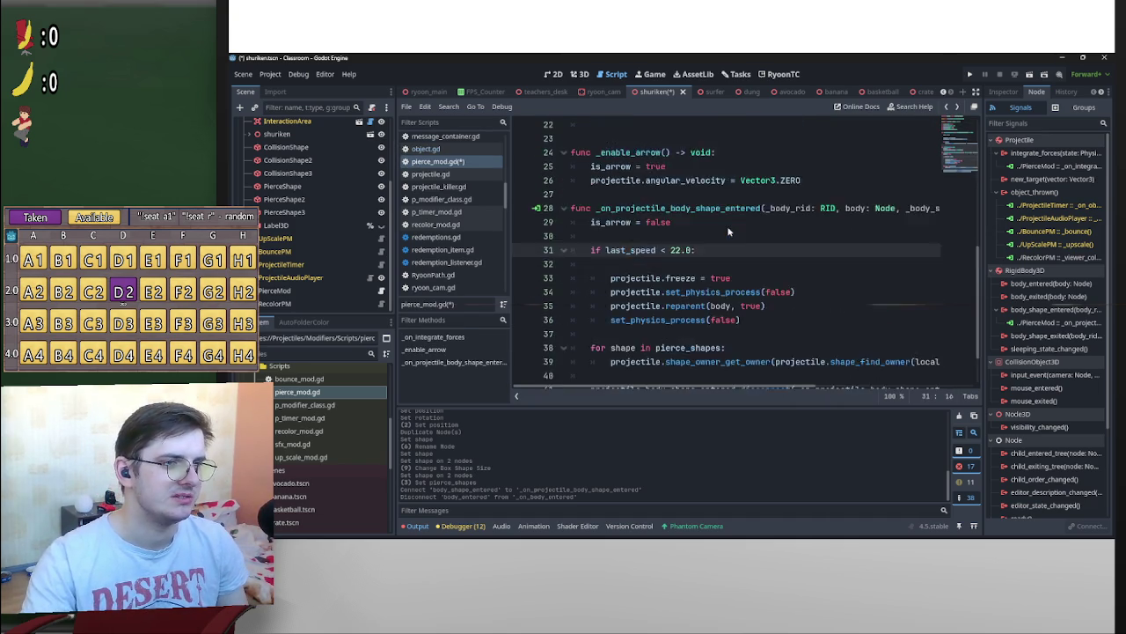
# Open the class documentation for the ProjectileAudioPlayer and ProjectileTimer nodes
pyautogui.press('Left')
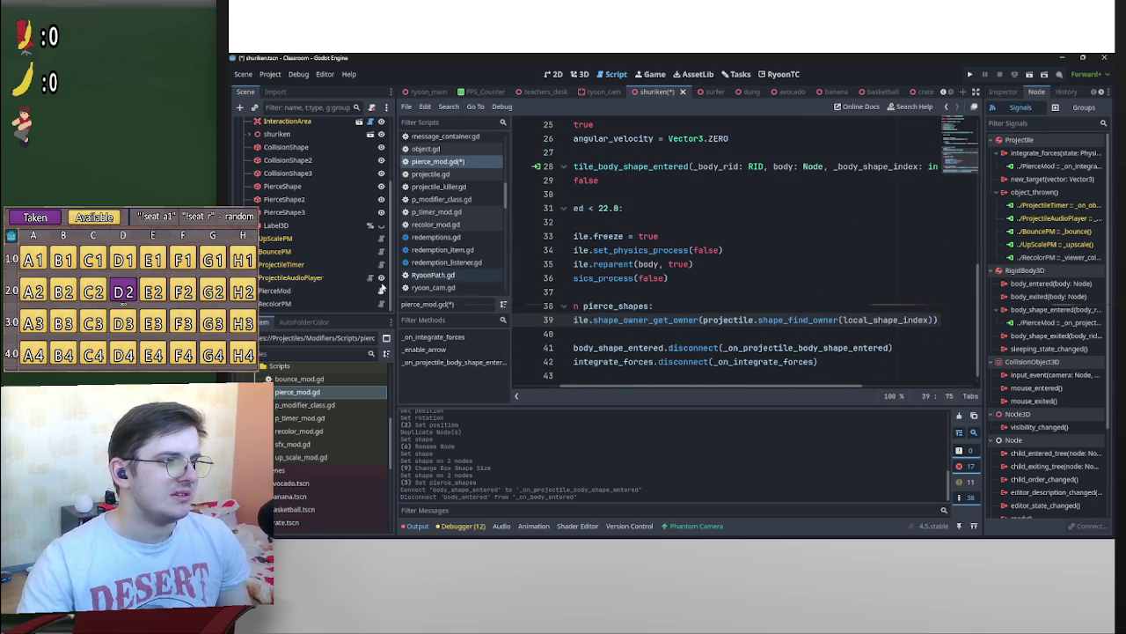
pyautogui.rightClick(315, 278)
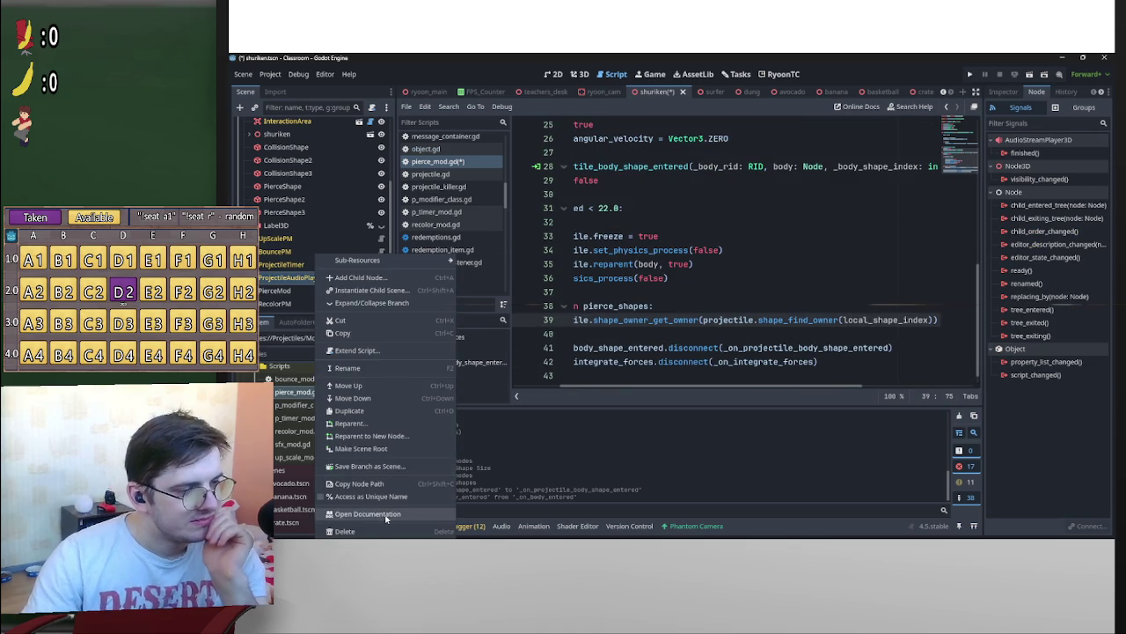
pyautogui.click(387, 514)
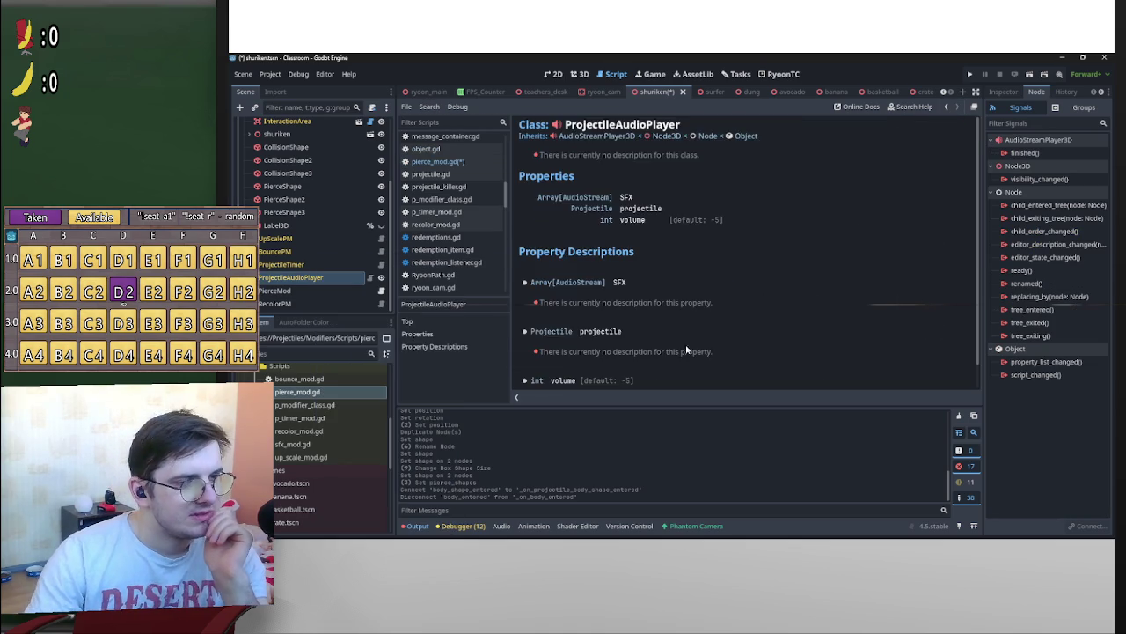
pyautogui.rightClick(299, 264)
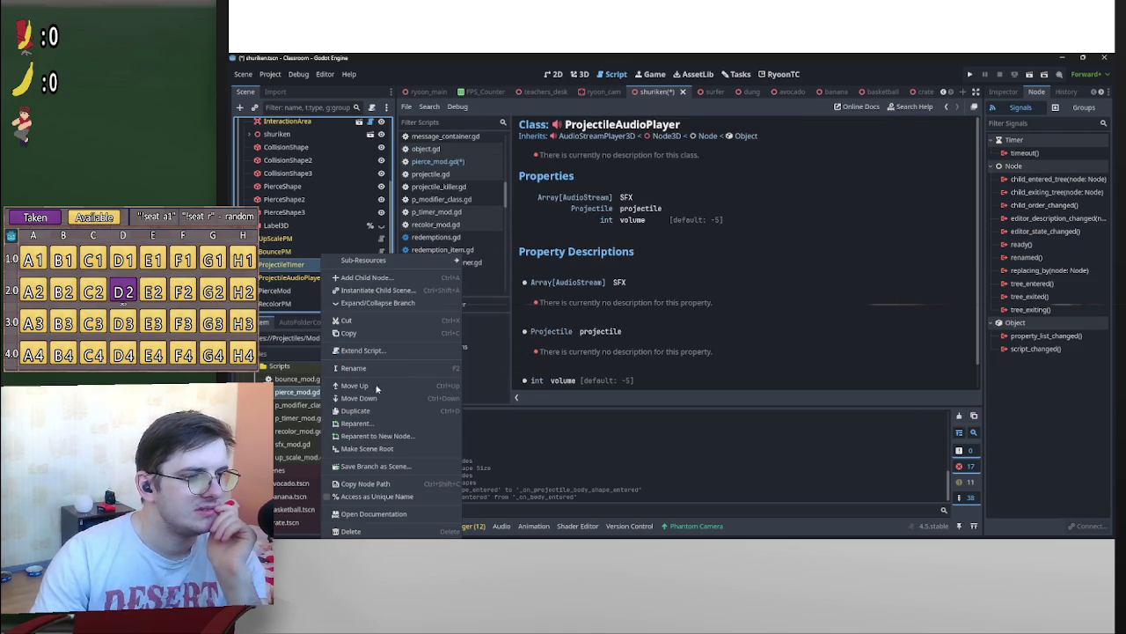
pyautogui.click(392, 514)
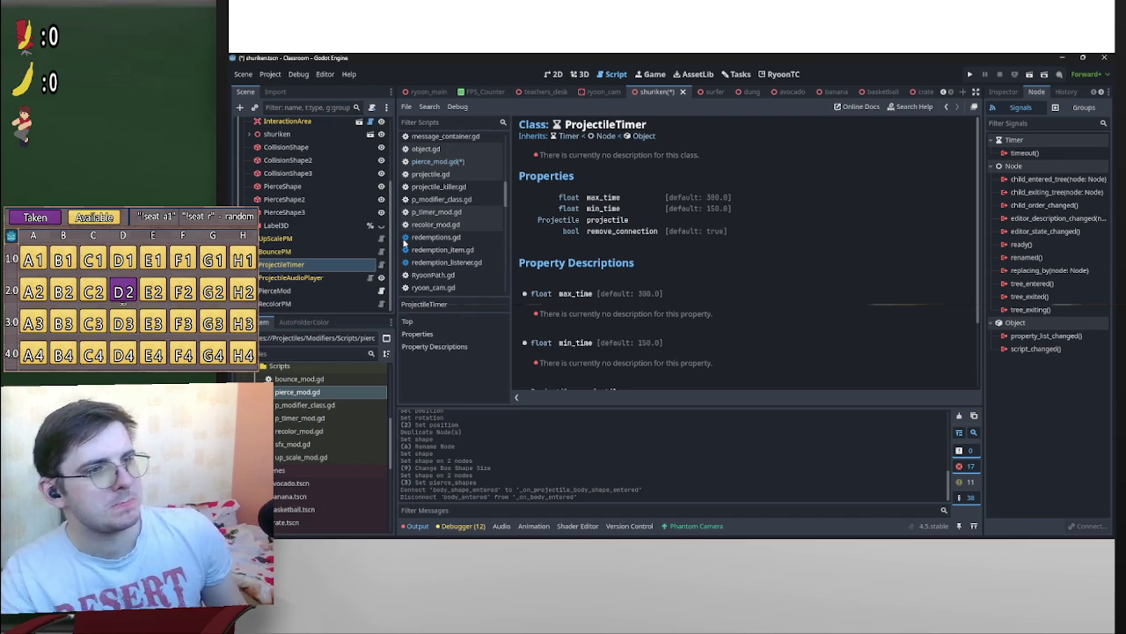
# Open the Projectile docs, jump to RigidBody3D, then navigate back with Alt+Left
pyautogui.scroll(3, 300, 246)
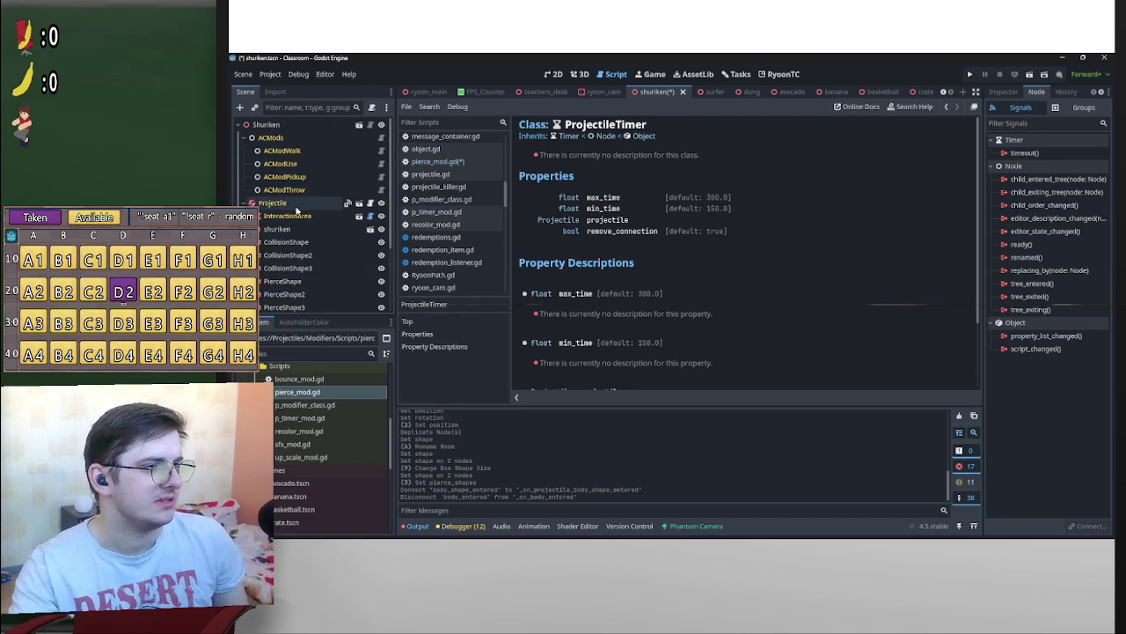
pyautogui.rightClick(299, 211)
pyautogui.click(380, 513)
pyautogui.click(582, 139)
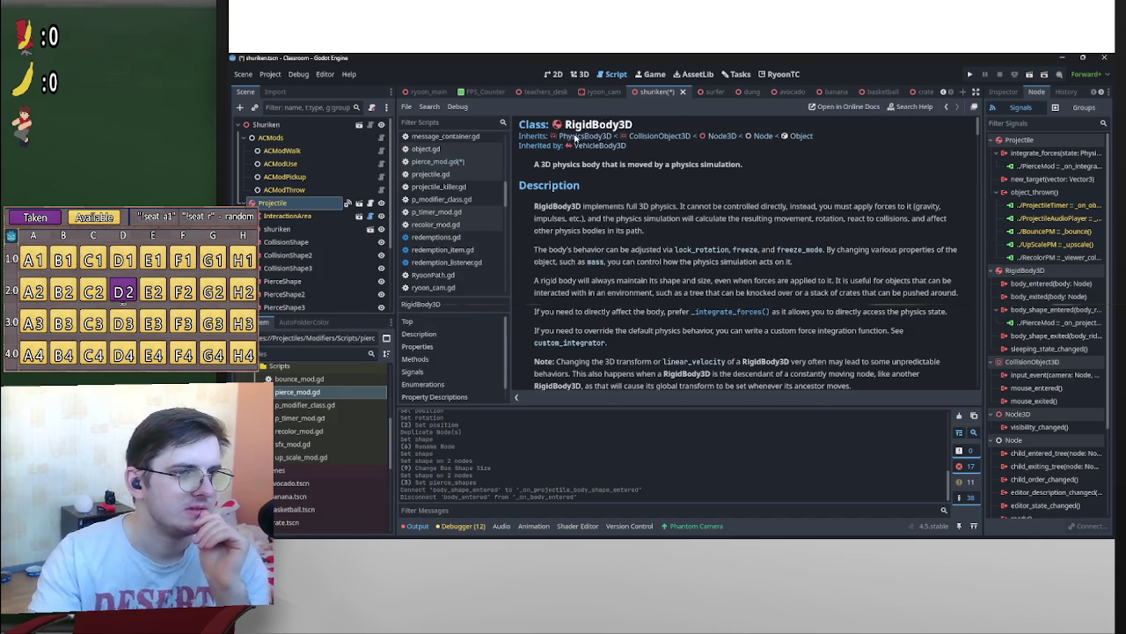
pyautogui.scroll(-15, 754, 227)
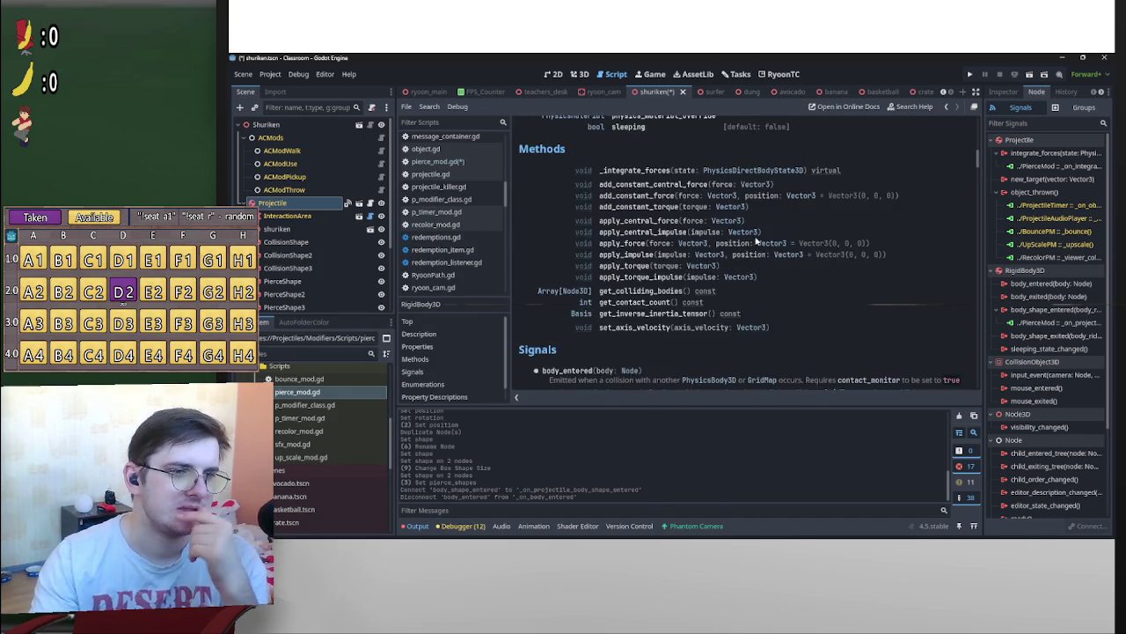
pyautogui.scroll(-2, 727, 292)
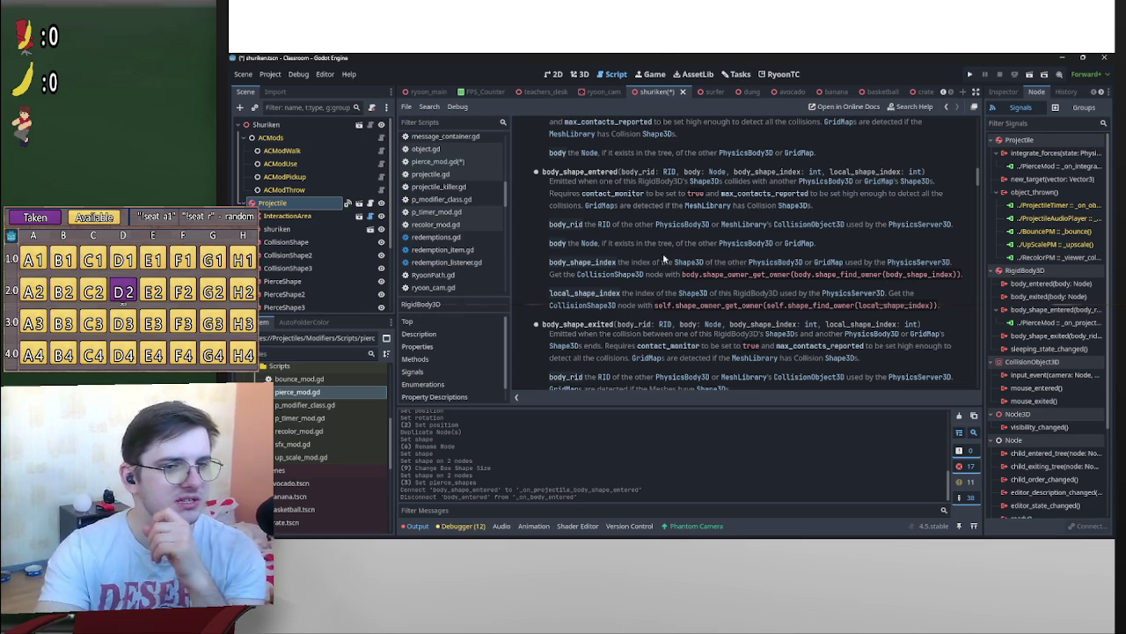
pyautogui.hotkey('alt', 'Left')
pyautogui.hotkey('alt', 'Left')
pyautogui.hotkey('alt', 'Left')
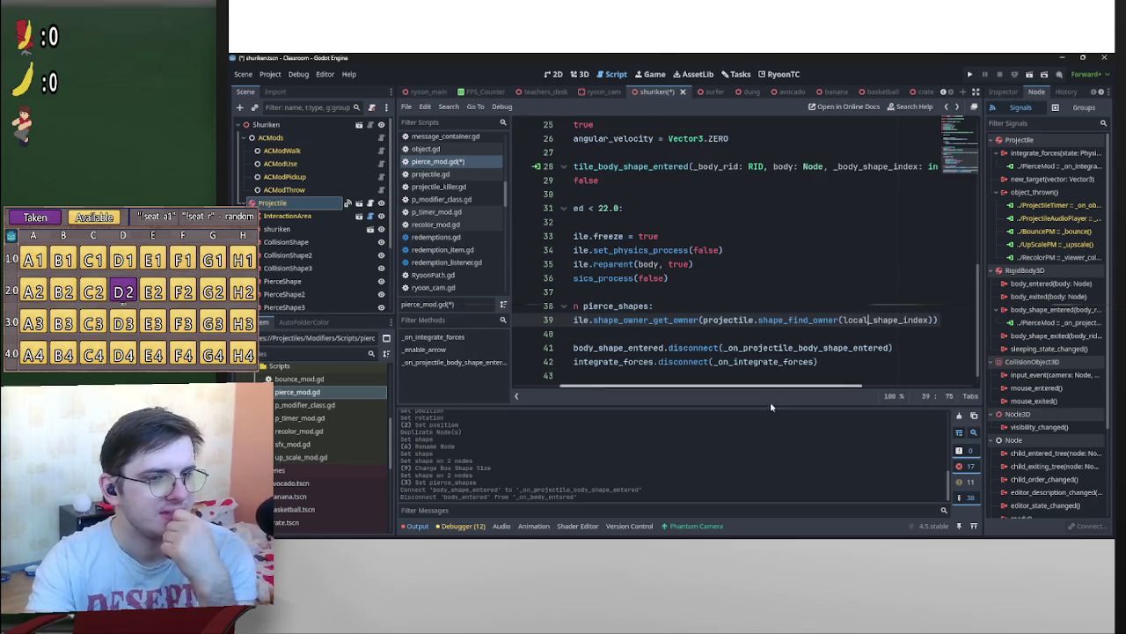
# Delete the 'for shape in pierce_shapes:' loop header line
pyautogui.scroll(-1, 808, 368)
pyautogui.moveTo(848, 390); pyautogui.dragTo(802, 390)
pyautogui.click(612, 308)
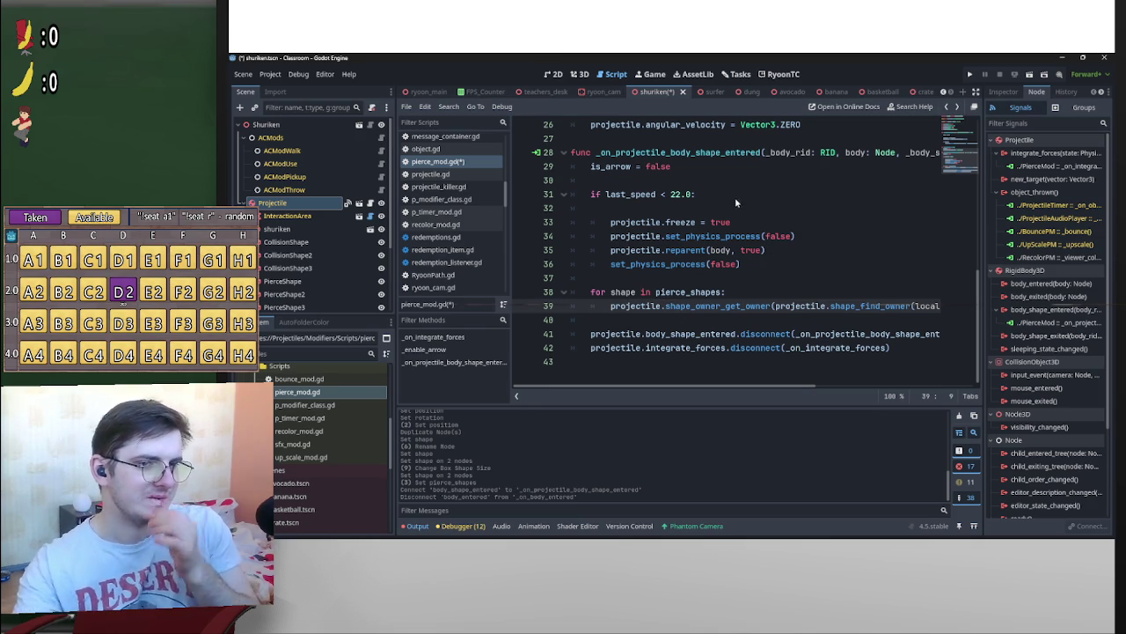
pyautogui.hotkey('shift', 'End')
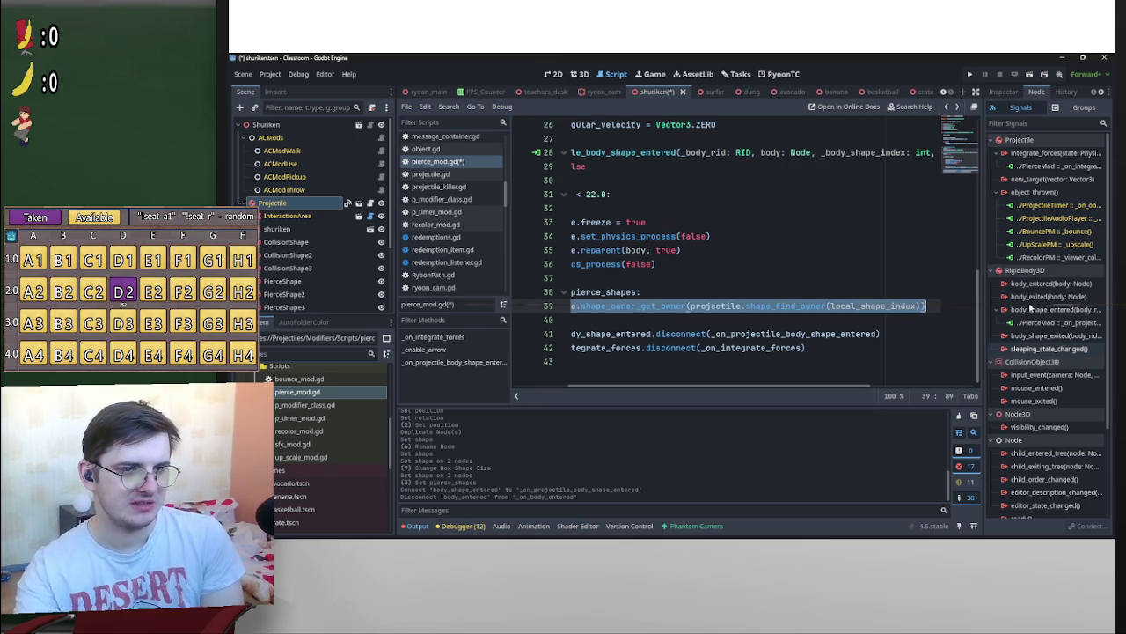
pyautogui.press('Up')
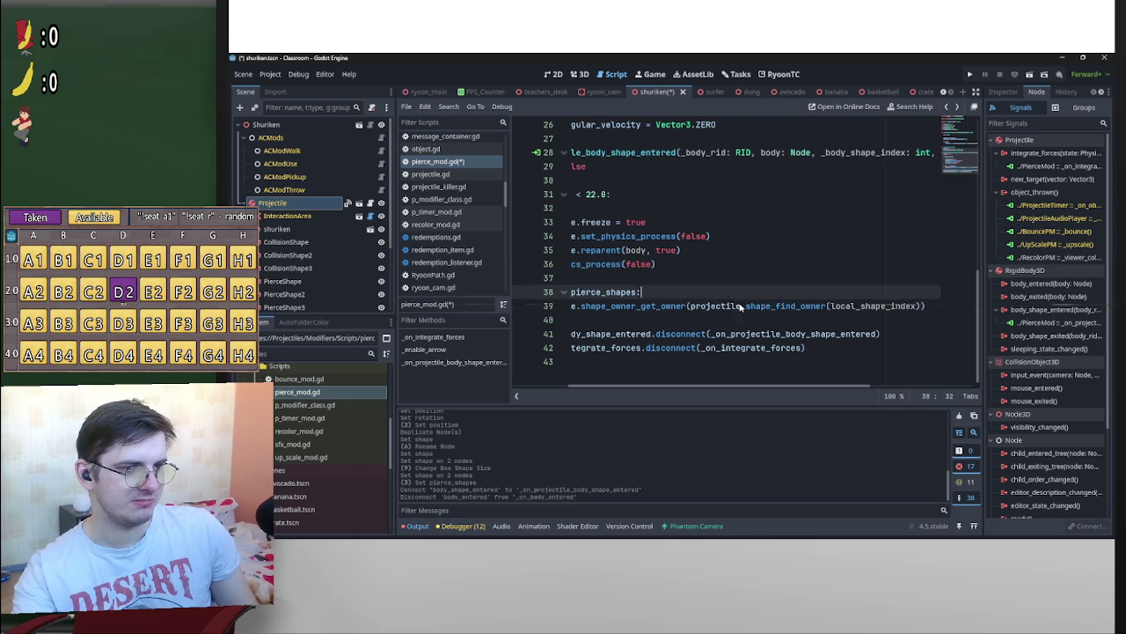
pyautogui.hotkey('shift', 'Home')
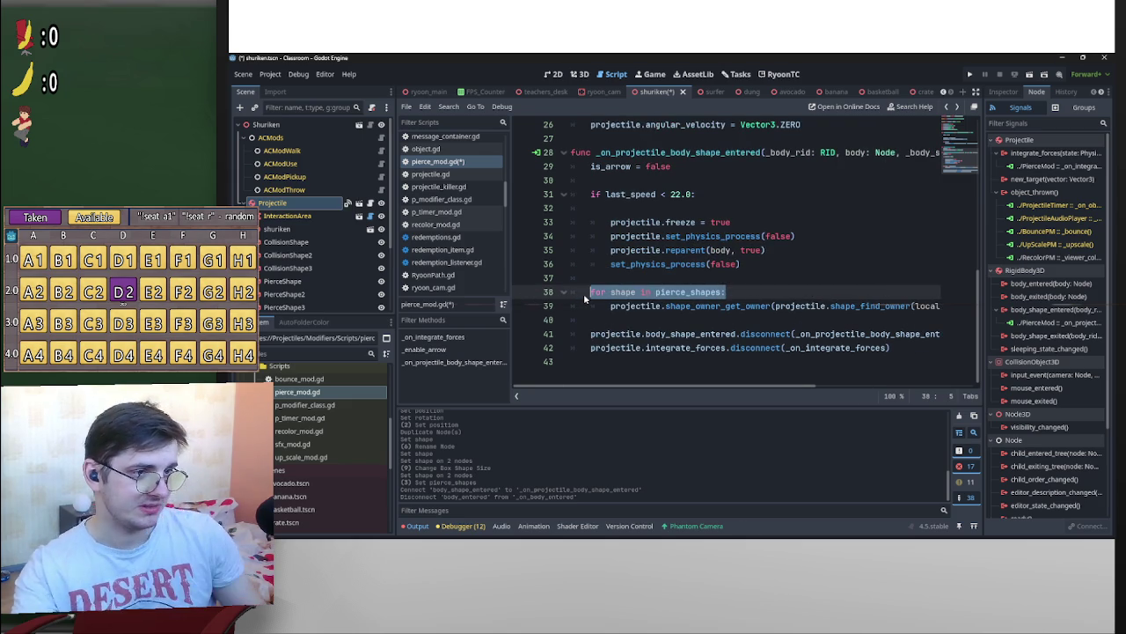
pyautogui.press('BackSpace')
pyautogui.write('if p')
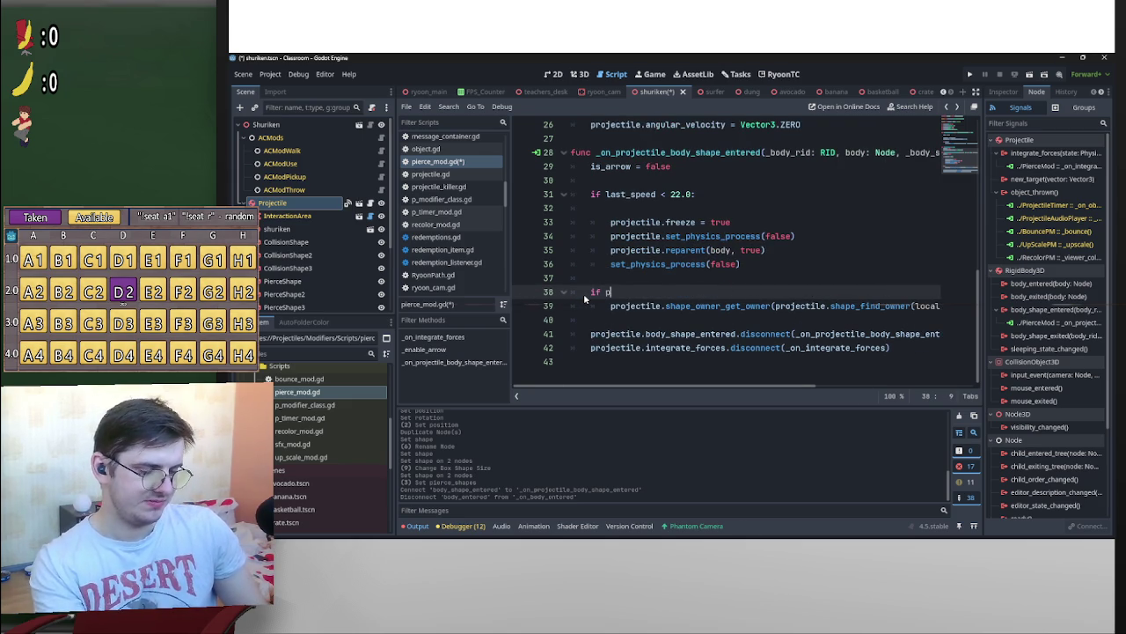
# Try a pierce_shapes.has() line around the owner lookup, then delete it
pyautogui.write('ir')
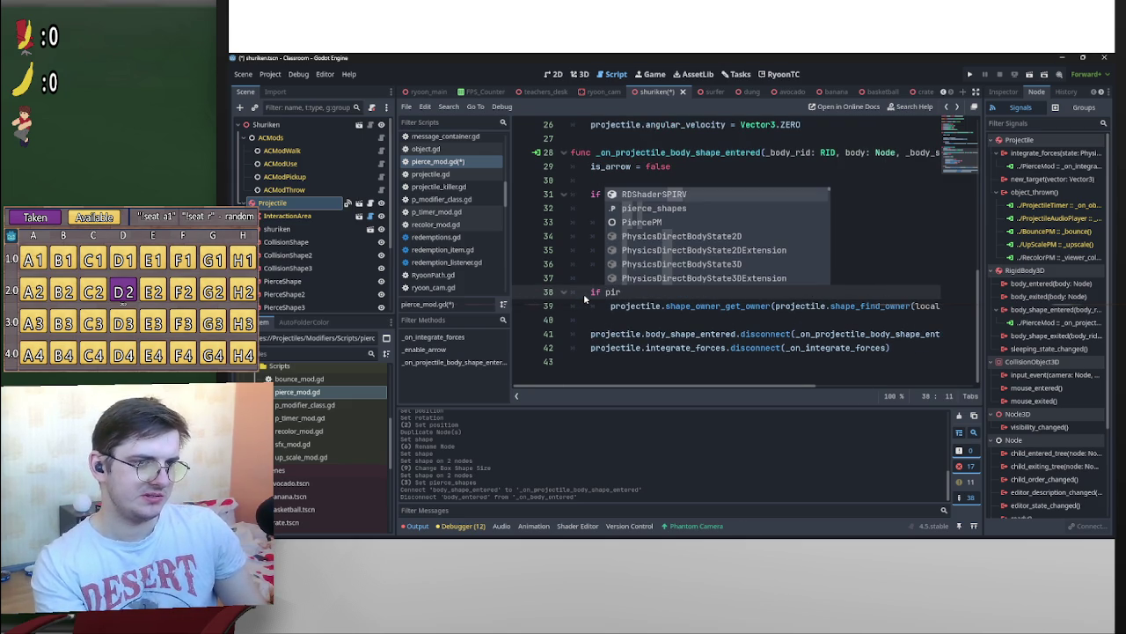
pyautogui.press('Return')
pyautogui.write('.has(')
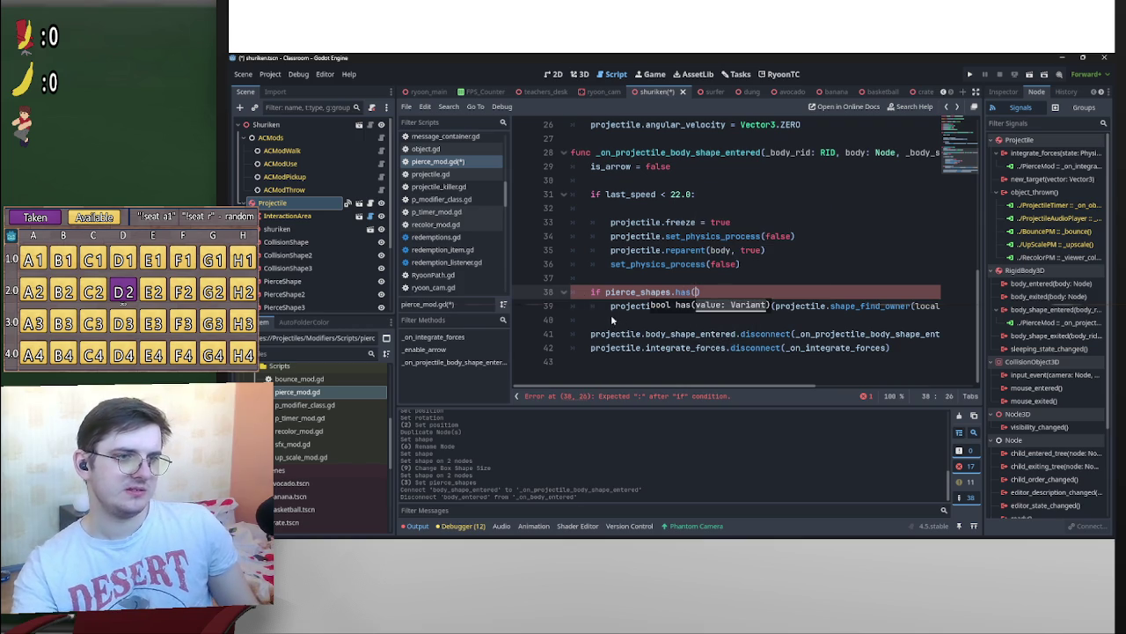
pyautogui.tripleClick(619, 306)
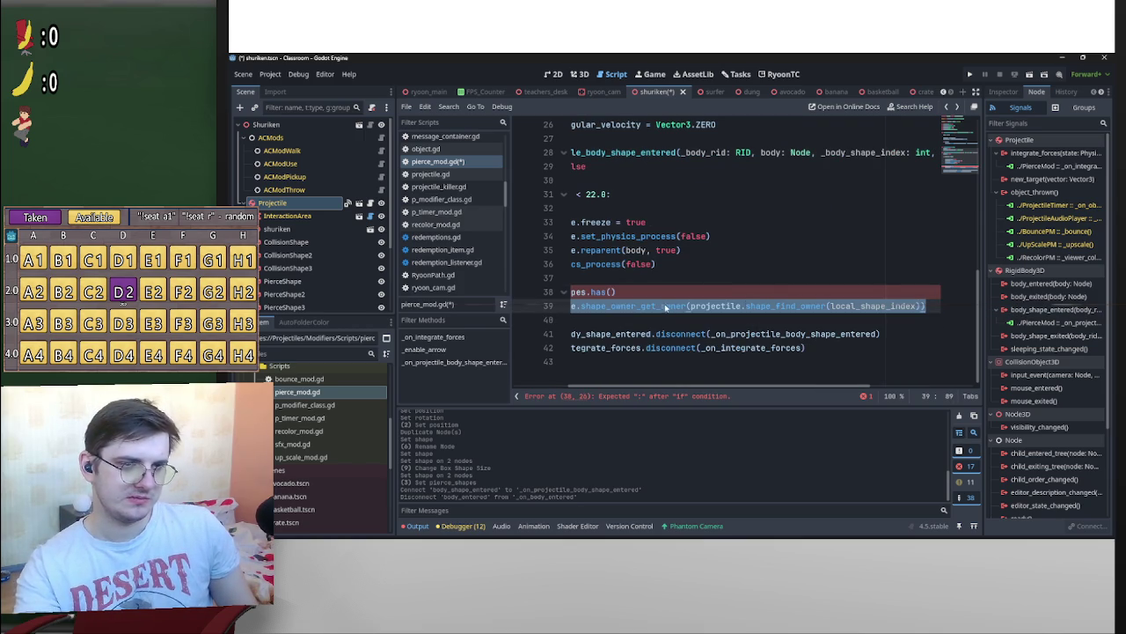
pyautogui.moveTo(662, 316); pyautogui.dragTo(611, 292)
pyautogui.hotkey('ctrl', 'c')
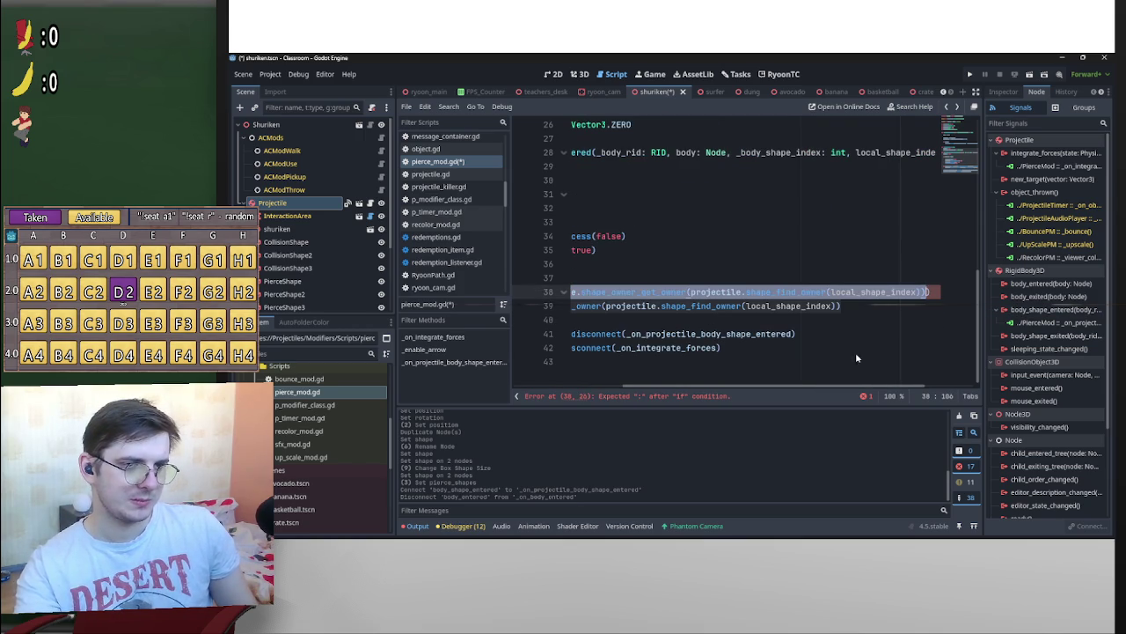
pyautogui.moveTo(865, 306); pyautogui.dragTo(614, 311)
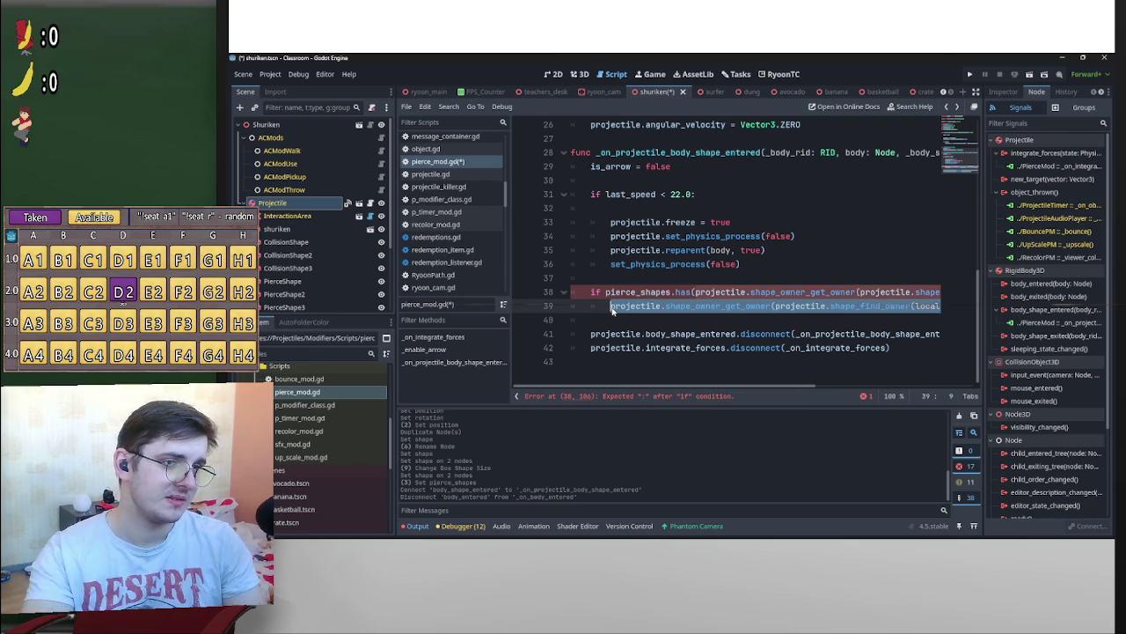
pyautogui.moveTo(611, 310); pyautogui.dragTo(577, 311)
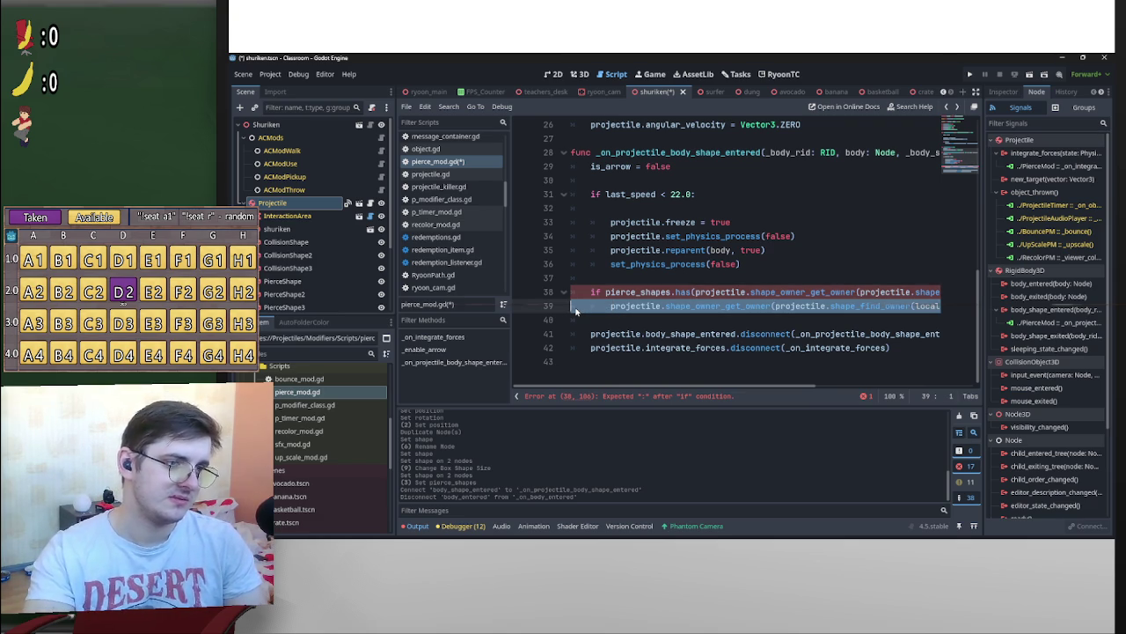
pyautogui.press('BackSpace')
pyautogui.press('BackSpace')
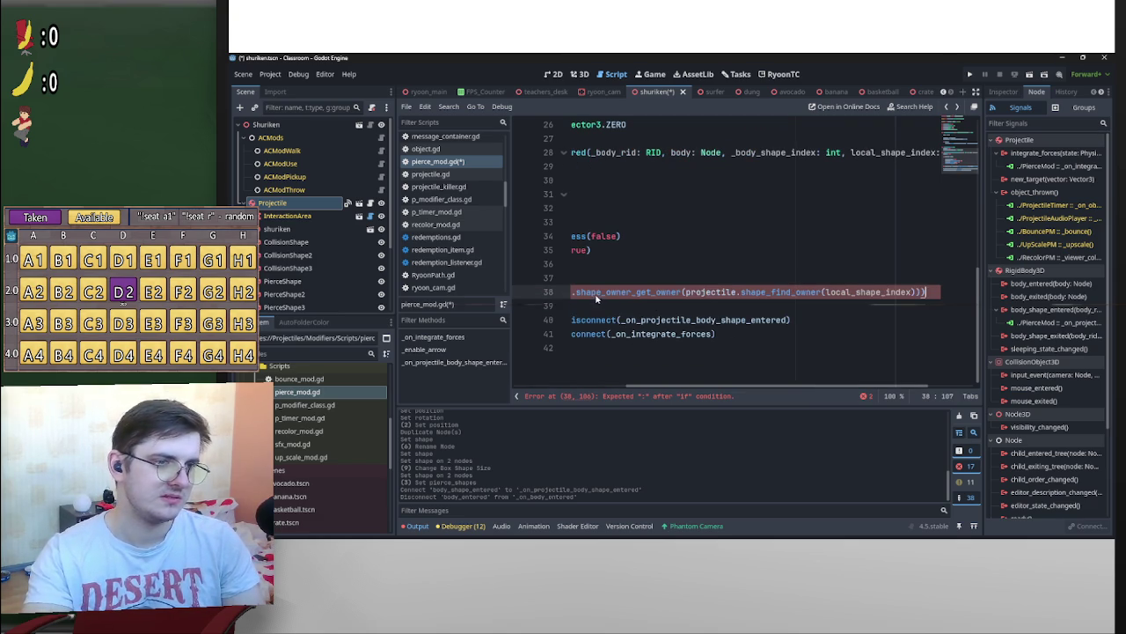
pyautogui.moveTo(924, 292)
pyautogui.mouseDown()
pyautogui.moveTo(534, 293)
pyautogui.moveTo(605, 307)
pyautogui.mouseUp()
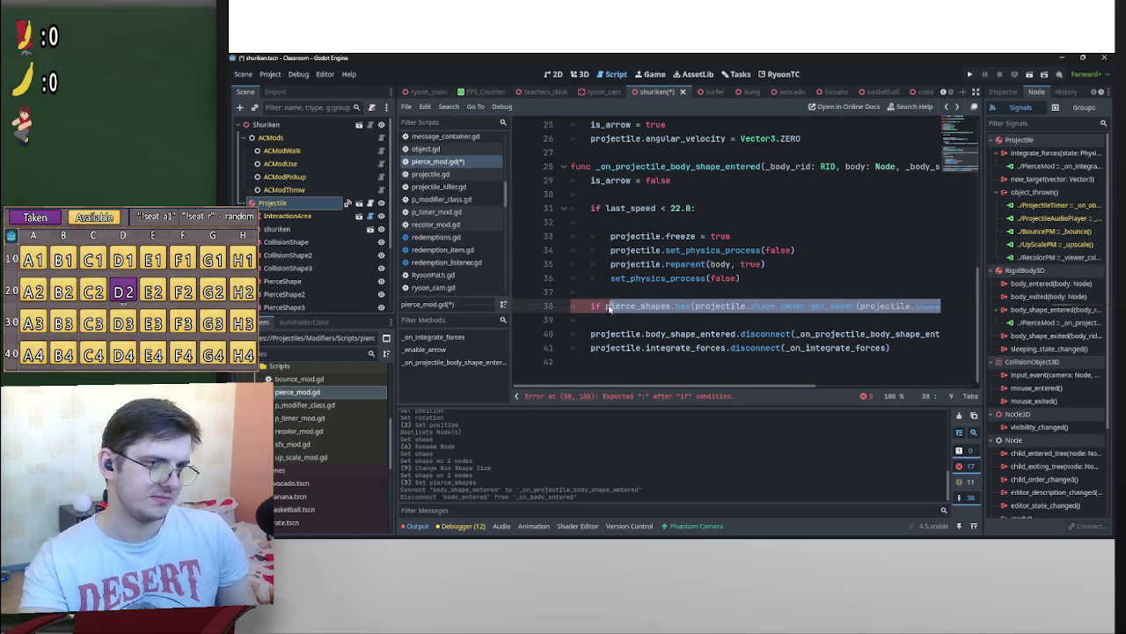
pyautogui.press('BackSpace')
pyautogui.press('BackSpace')
pyautogui.press('BackSpace')
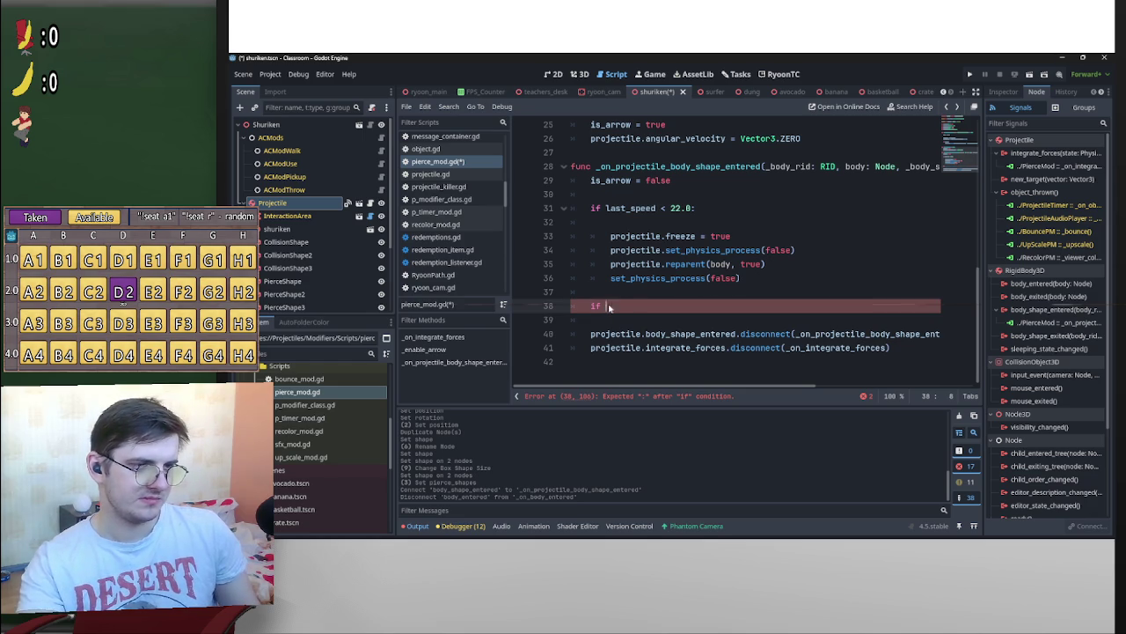
pyautogui.doubleClick(679, 208)
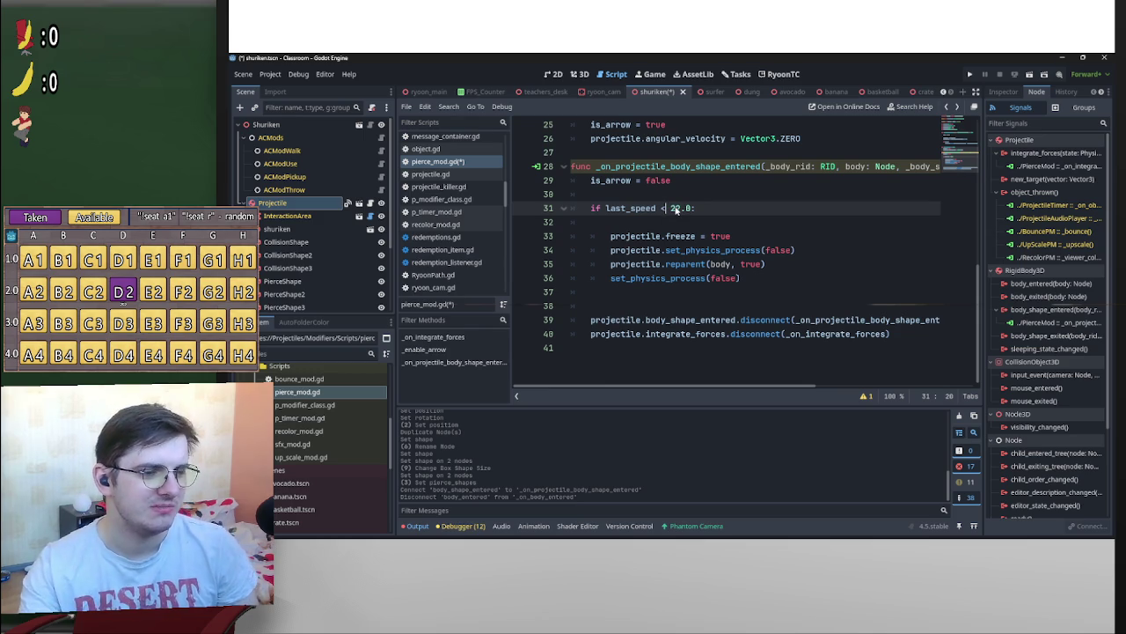
# Change the speed check from '< 22.0' to '> 16.0'
pyautogui.doubleClick(675, 209)
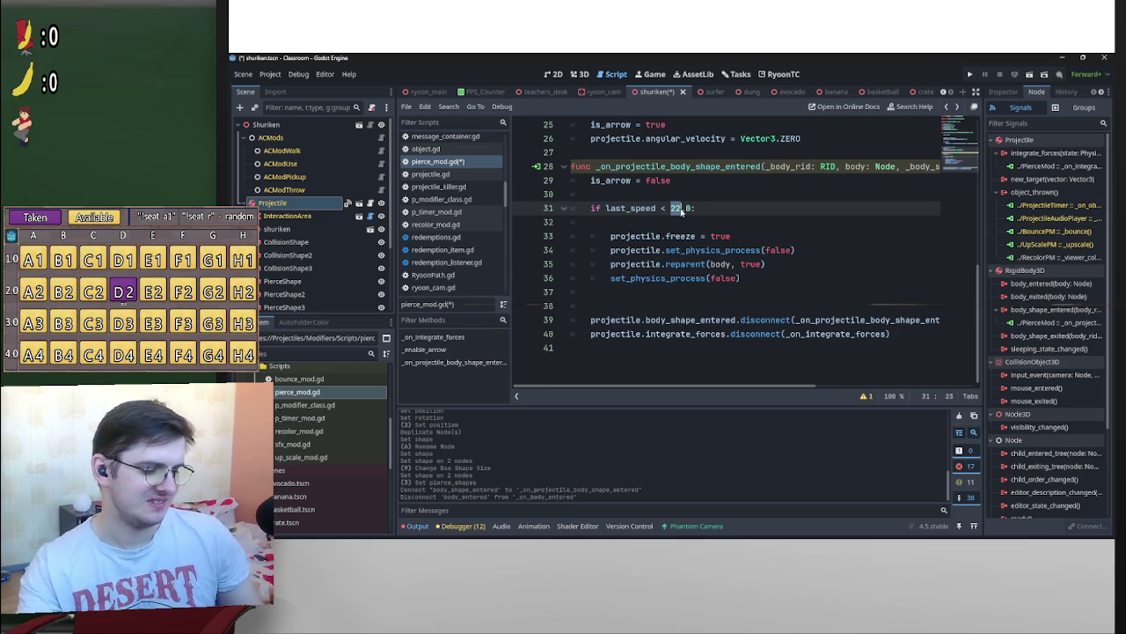
pyautogui.write('16')
pyautogui.click(666, 212)
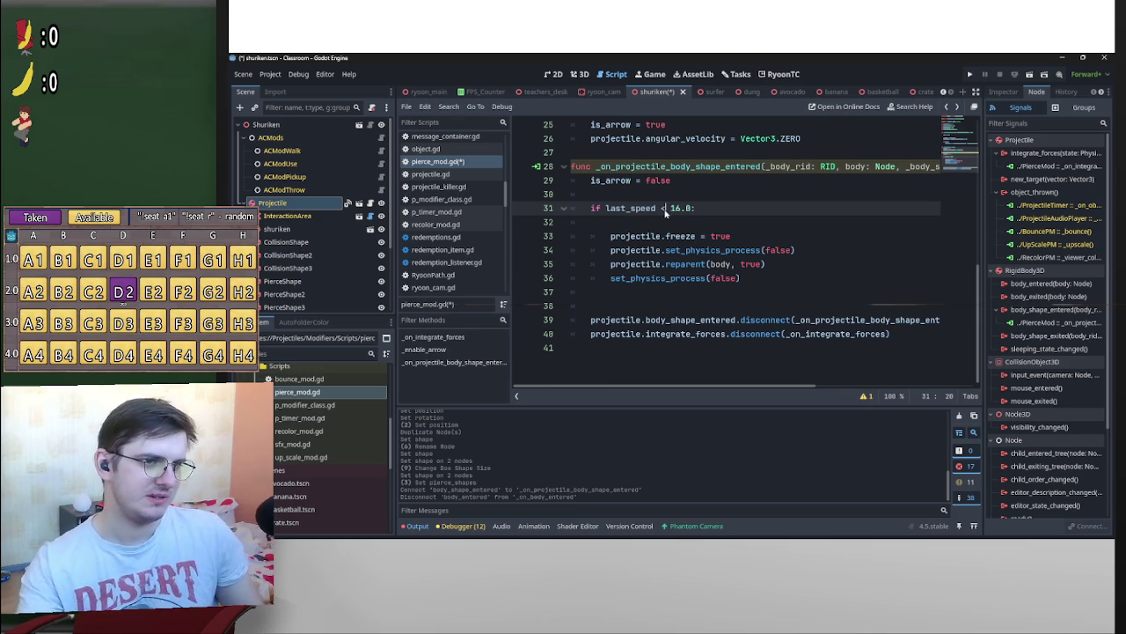
pyautogui.press('BackSpace')
pyautogui.write('>')
pyautogui.click(691, 209)
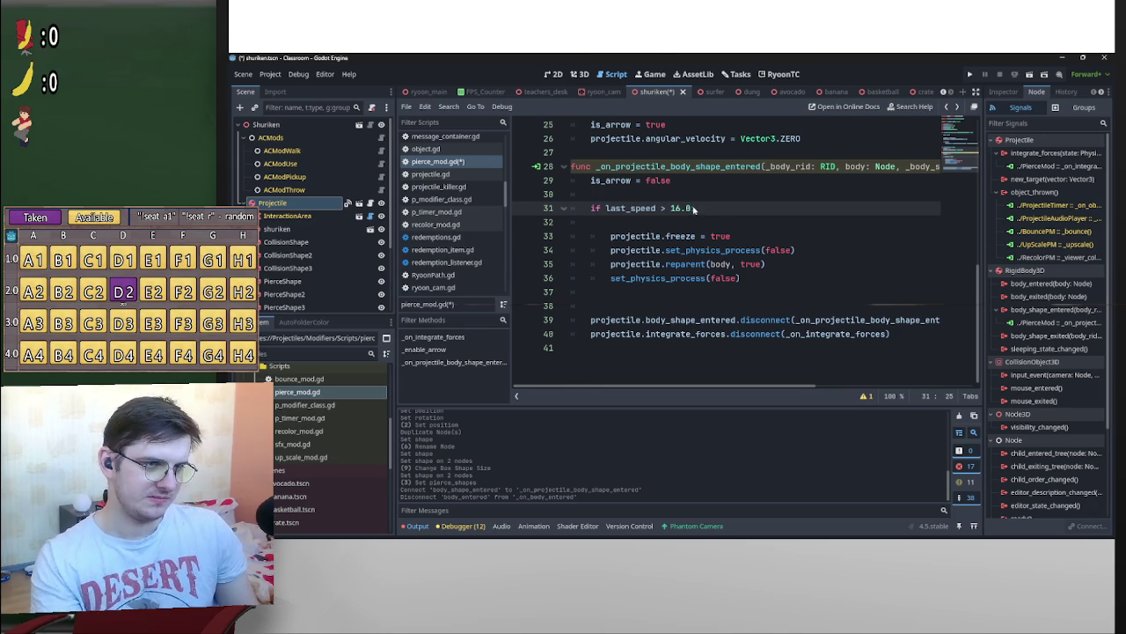
# Parenthesize the condition, add 'and' plus the pasted pierce_shapes.has() check, and add blank lines above
pyautogui.moveTo(692, 209); pyautogui.dragTo(607, 209)
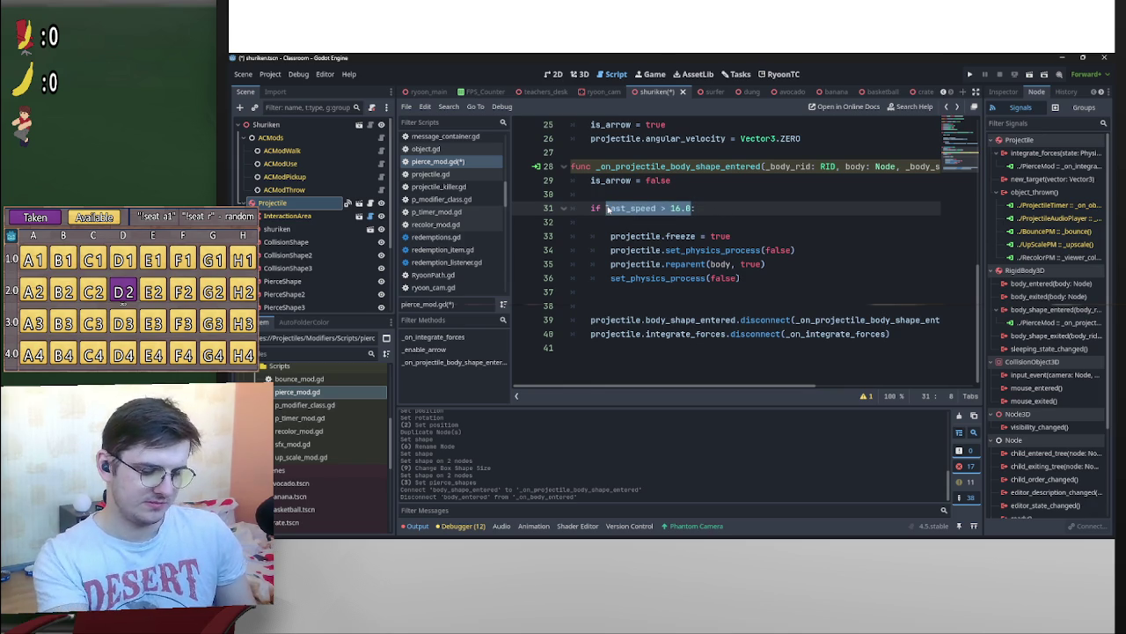
pyautogui.write('(')
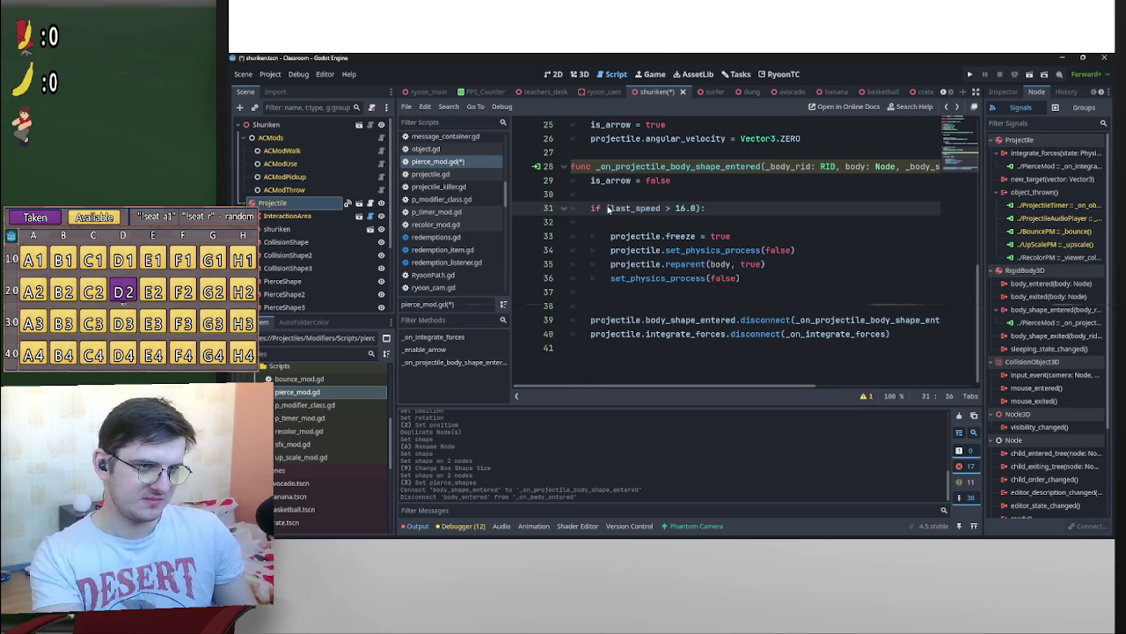
pyautogui.write(' and')
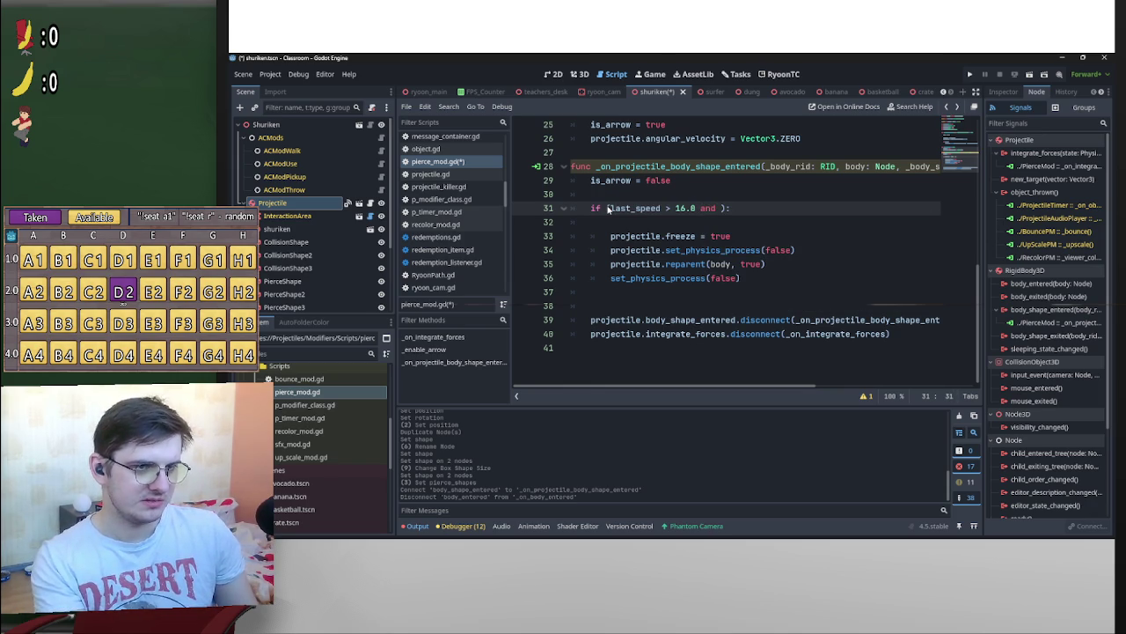
pyautogui.press('Return')
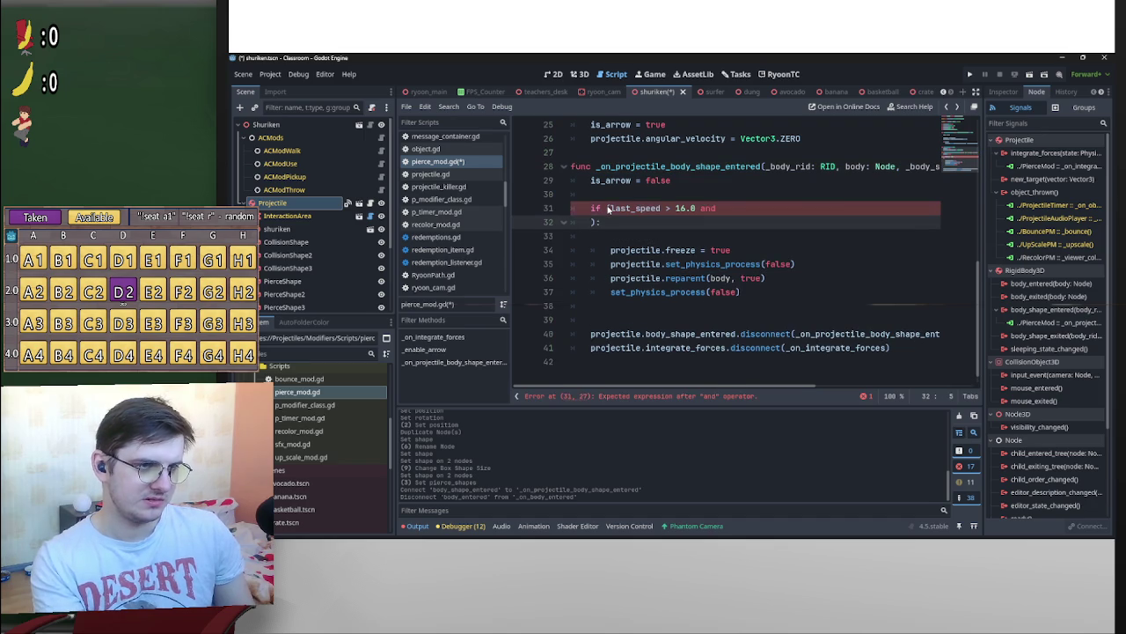
pyautogui.hotkey('ctrl', 'v')
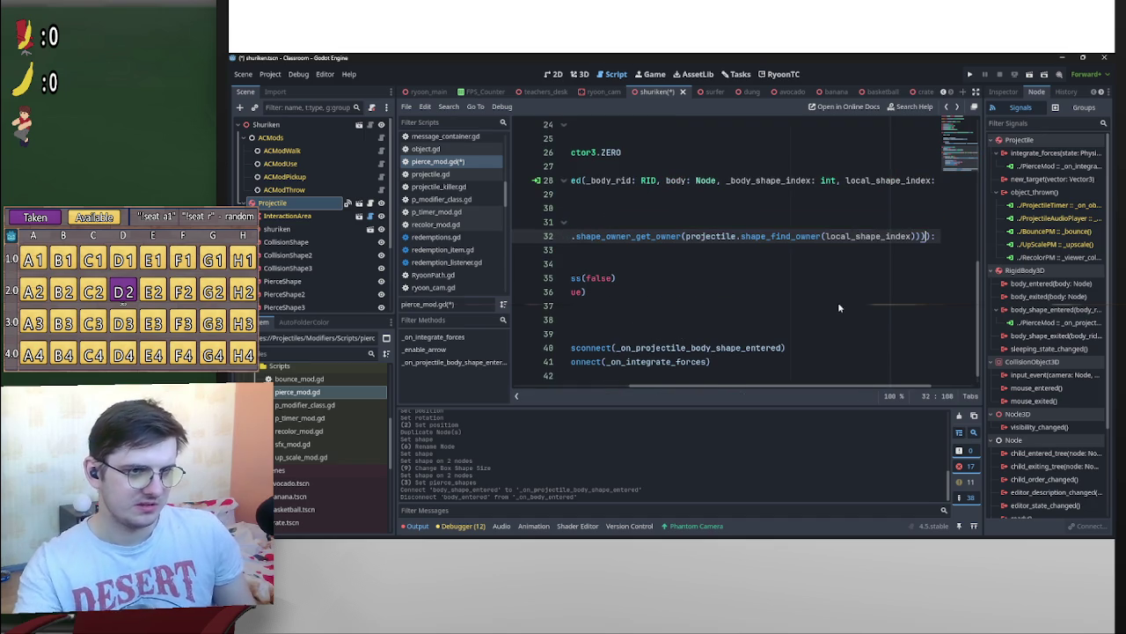
pyautogui.moveTo(889, 385); pyautogui.dragTo(768, 385)
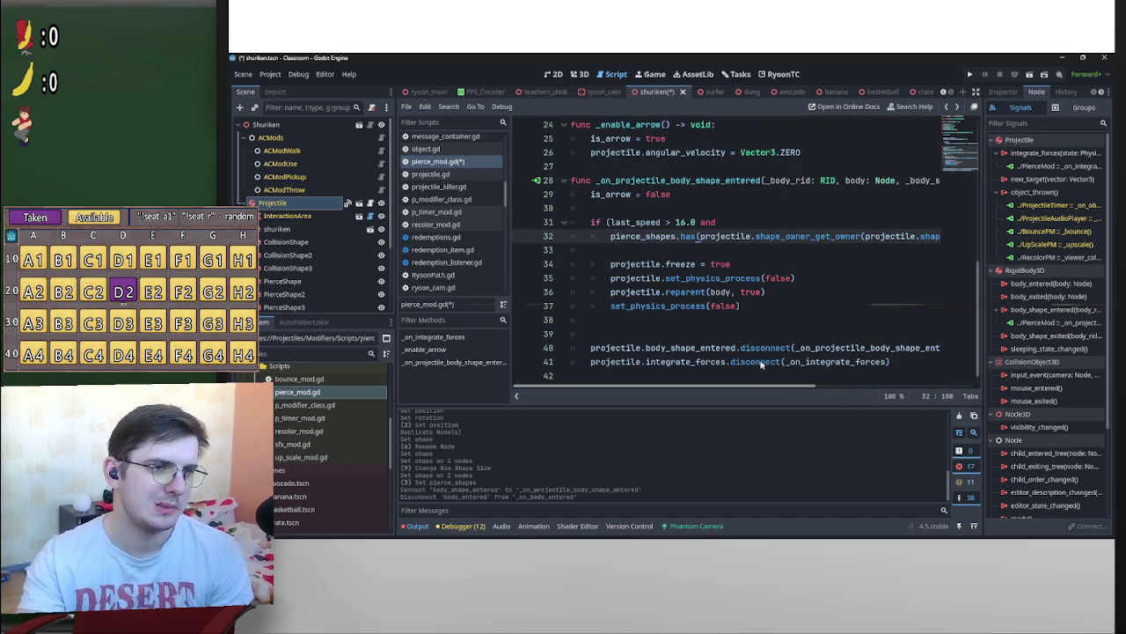
pyautogui.click(656, 207)
pyautogui.press('Return')
pyautogui.press('Return')
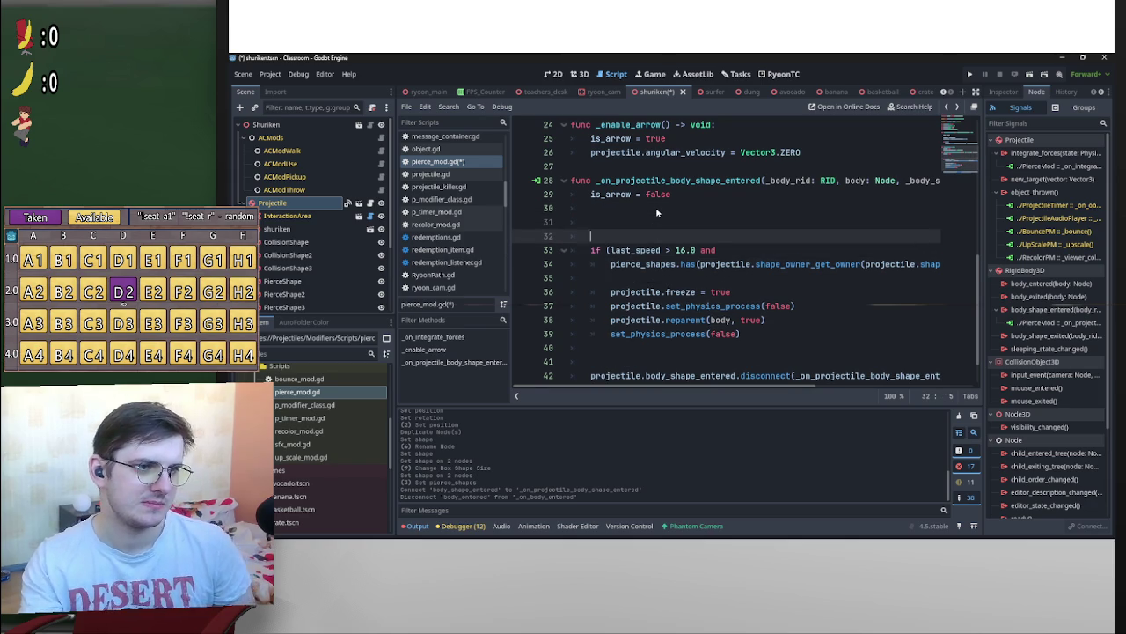
# Declare a `var shape:CollisionShape3D` on the blank line above the pierce check
pyautogui.press('Up')
pyautogui.press('Up')
pyautogui.write('var shape:')
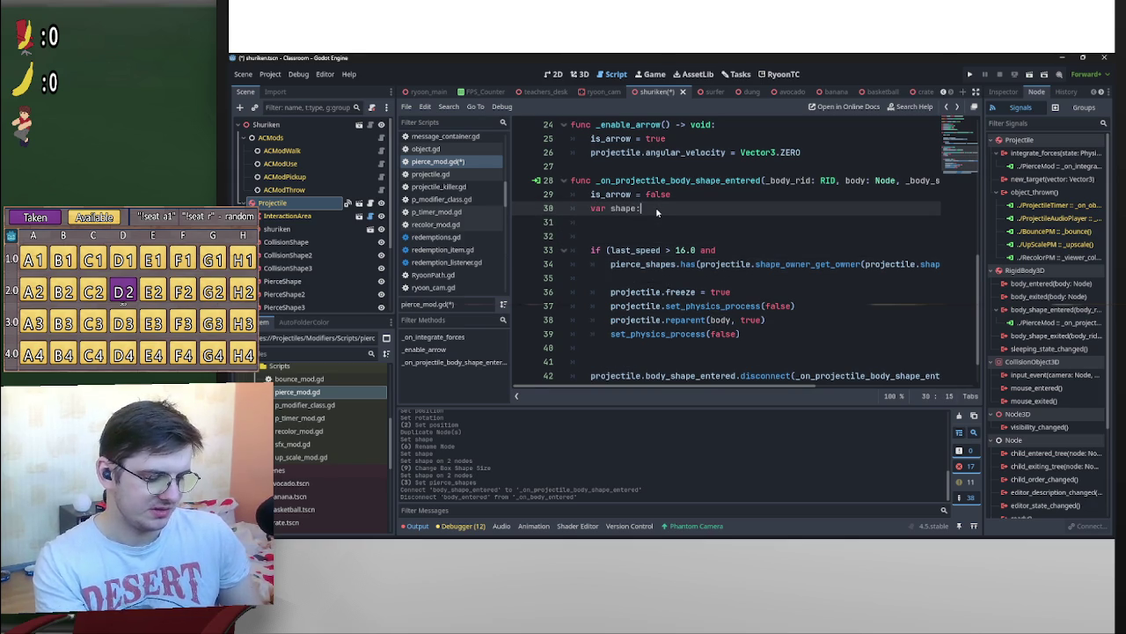
pyautogui.write('Collis')
pyautogui.press('Down')
pyautogui.press('Down')
pyautogui.press('Down')
pyautogui.press('Return')
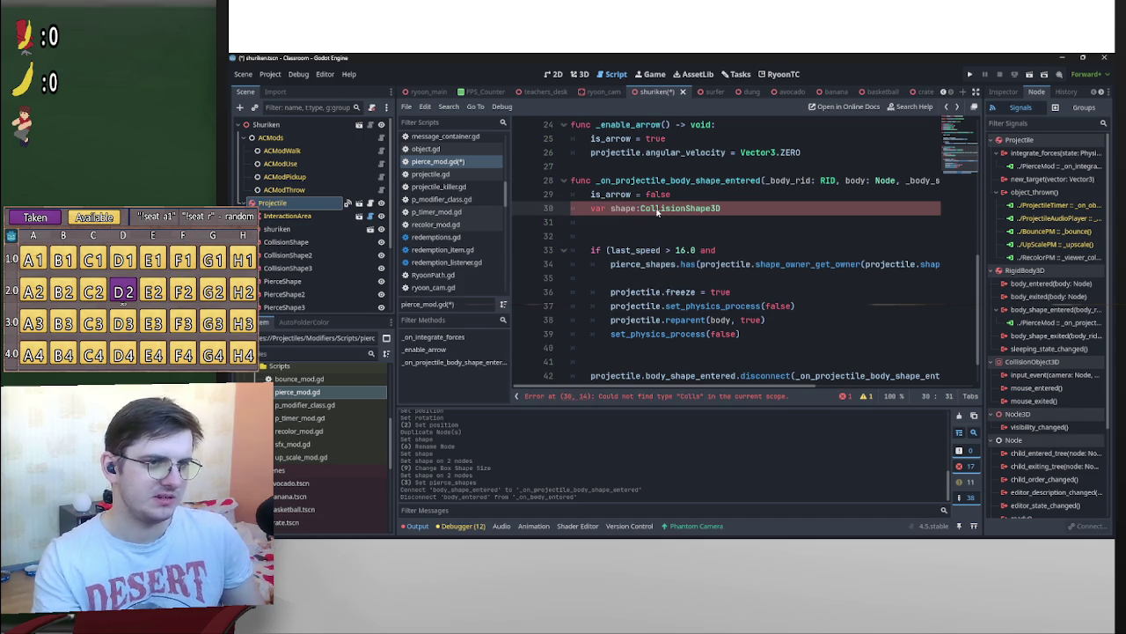
pyautogui.write('pierce_shapes.has(projectile.shape_owner_get_owner(projectile.shape_find_owner(local_shape_index)))')
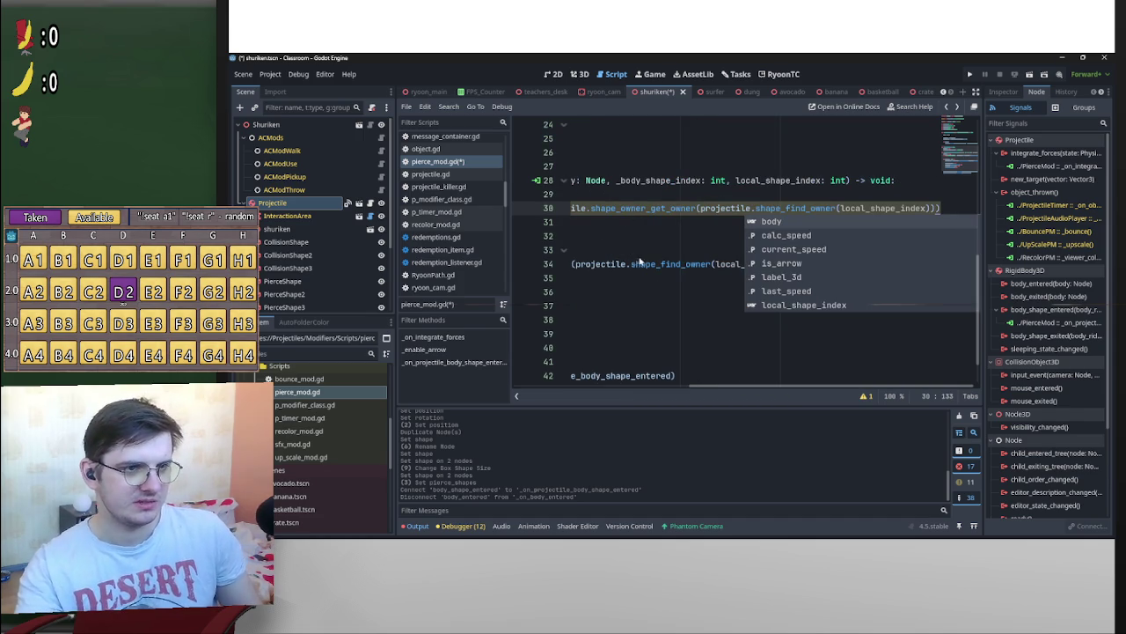
# Move the shape_owner_get_owner(...) expression from line 34 into the shape variable's value on line 30
pyautogui.moveTo(575, 246); pyautogui.dragTo(603, 256)
pyautogui.click(680, 266)
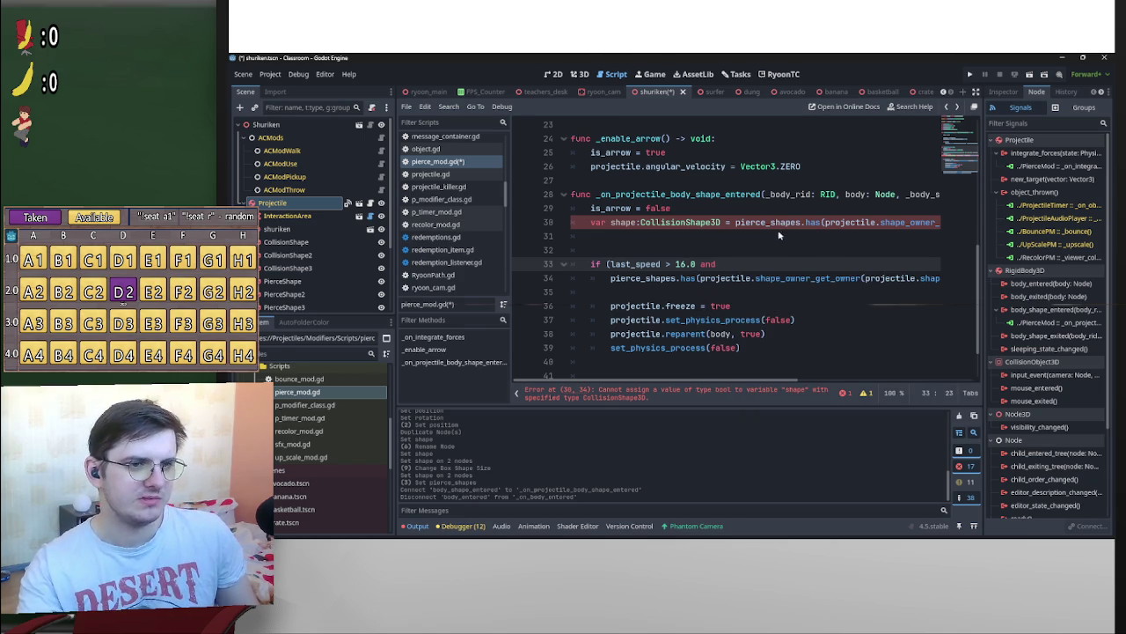
pyautogui.click(735, 222)
pyautogui.hotkey('shift', 'End')
pyautogui.press('Delete')
pyautogui.moveTo(701, 278)
pyautogui.mouseDown()
pyautogui.moveTo(976, 284)
pyautogui.moveTo(911, 286)
pyautogui.mouseUp()
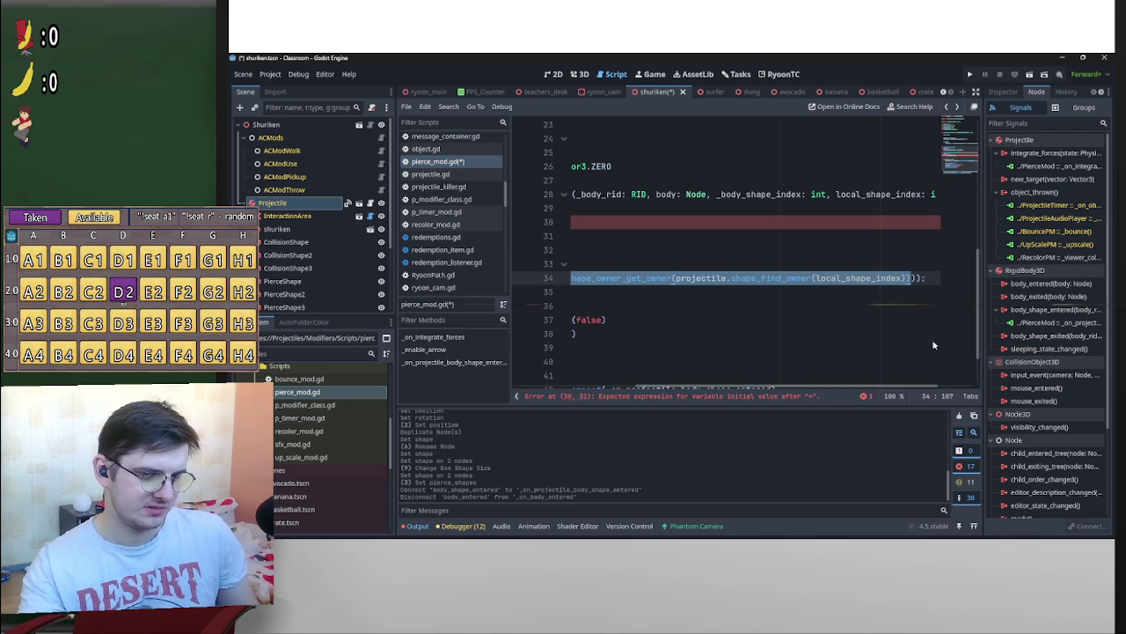
pyautogui.hotkey('ctrl', 'x')
pyautogui.click(682, 221)
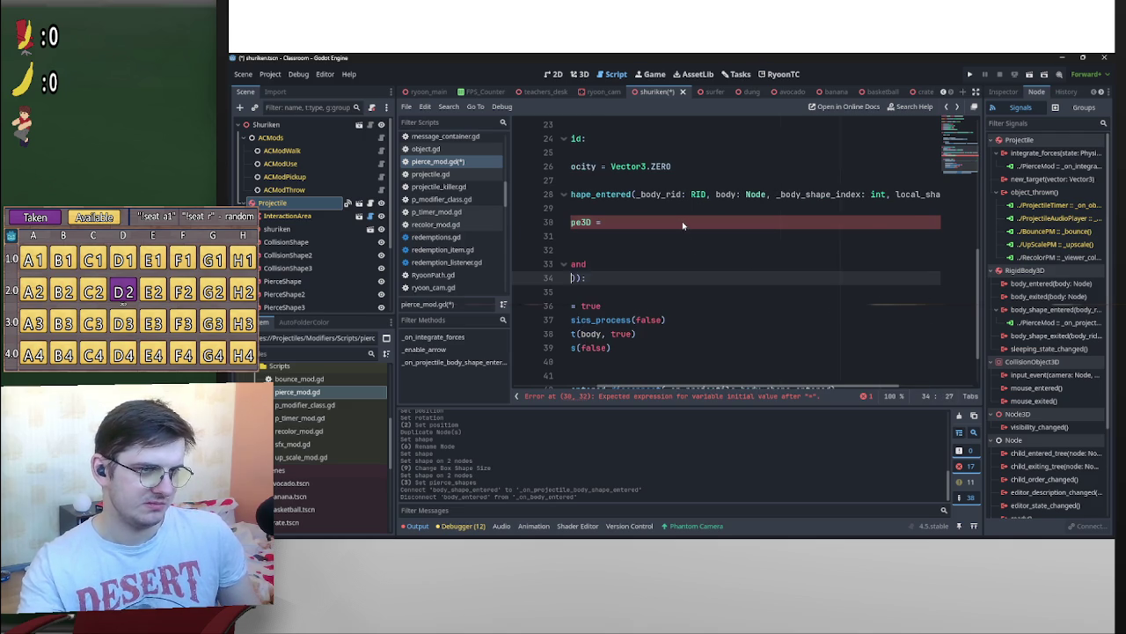
pyautogui.hotkey('ctrl', 'v')
pyautogui.moveTo(574, 334); pyautogui.dragTo(821, 365)
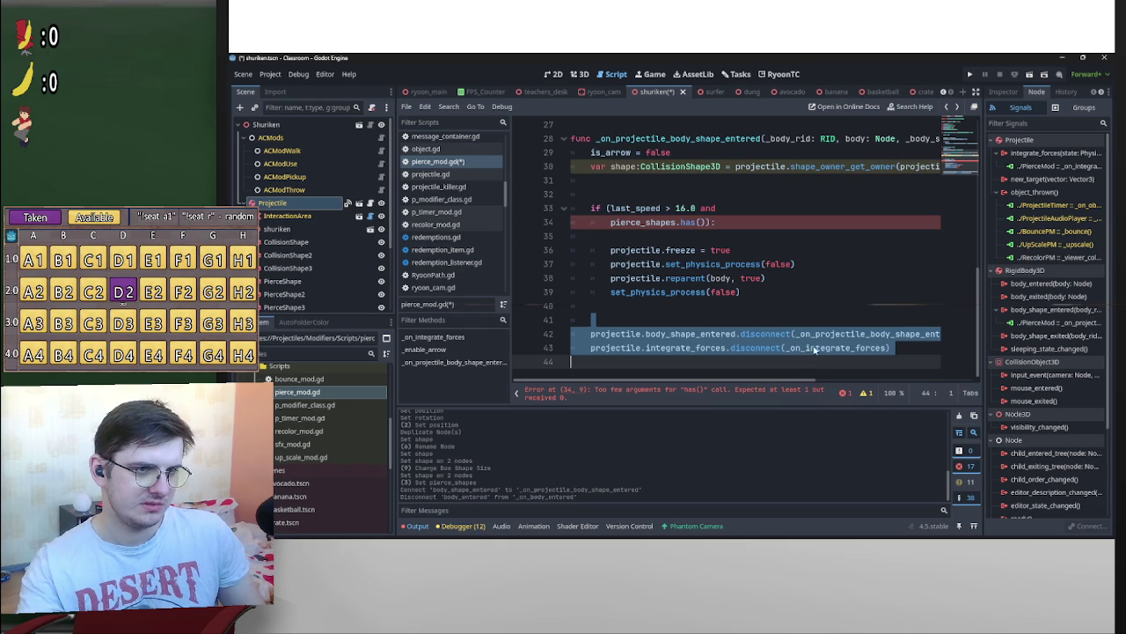
# Pass `shape` into pierce_shapes.has() and join that check onto line 33's condition
pyautogui.click(703, 222)
pyautogui.write('shape')
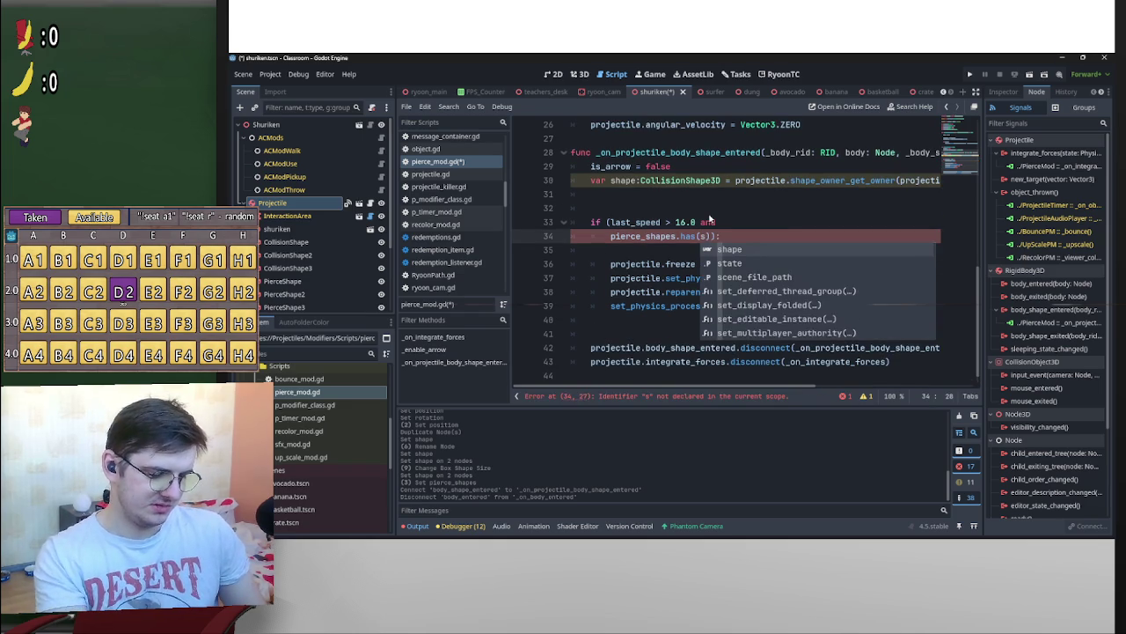
pyautogui.moveTo(611, 236); pyautogui.dragTo(550, 238)
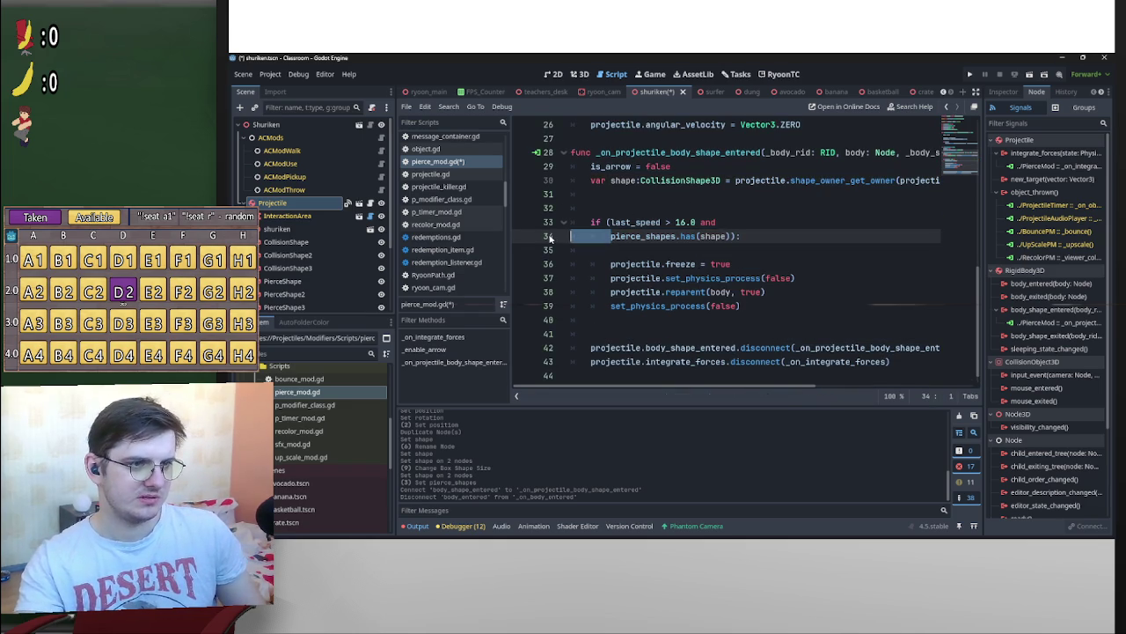
pyautogui.press('BackSpace')
pyautogui.press('BackSpace')
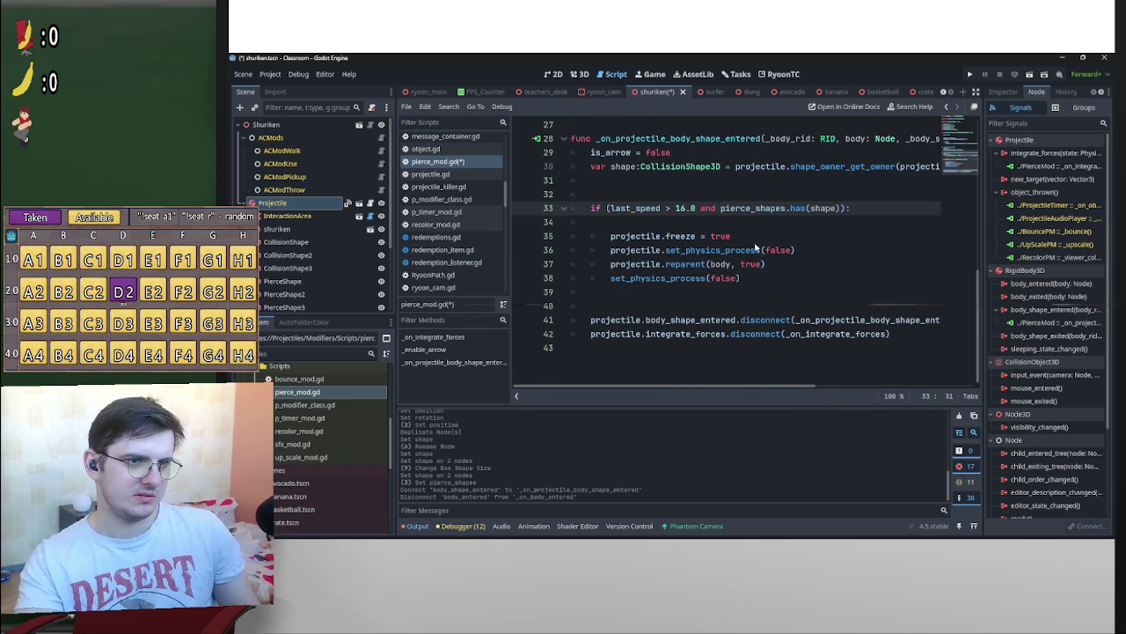
# Remove the parentheses around the `last_speed > 16.0` pierce condition and save the script
pyautogui.click(845, 207)
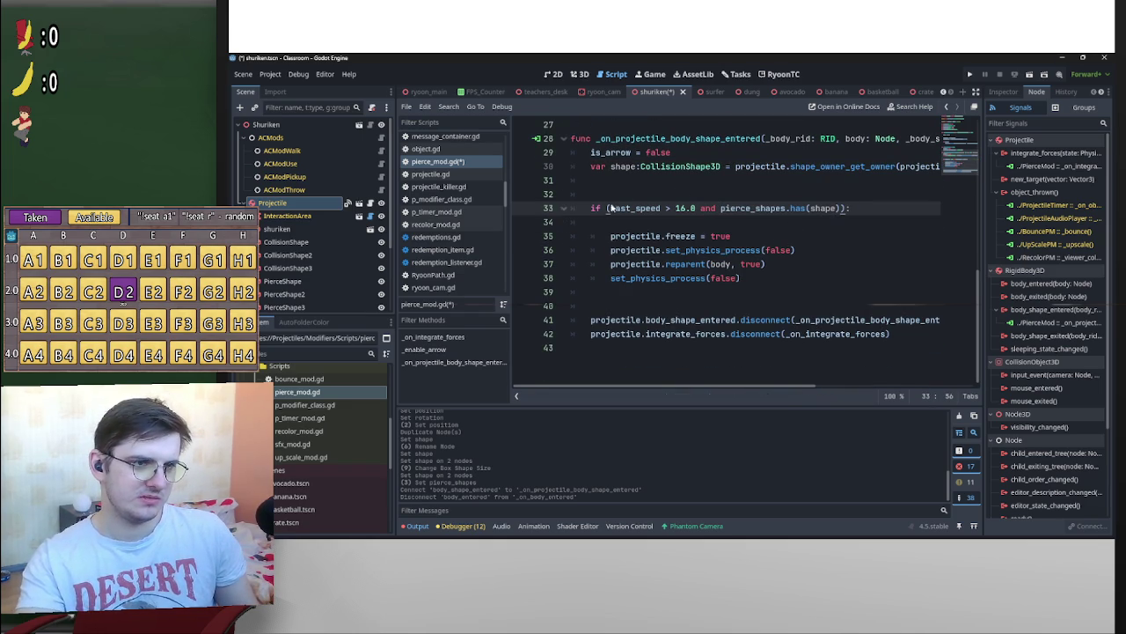
pyautogui.click(613, 208)
pyautogui.press('BackSpace')
pyautogui.click(837, 208)
pyautogui.press('BackSpace')
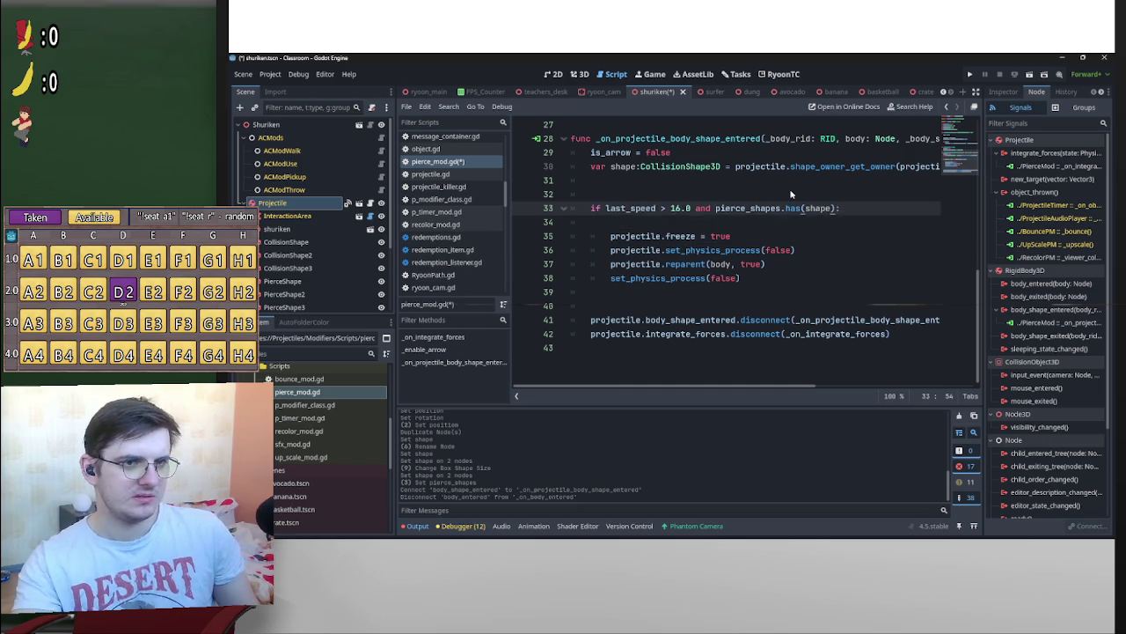
pyautogui.click(785, 194)
pyautogui.hotkey('ctrl', 's')
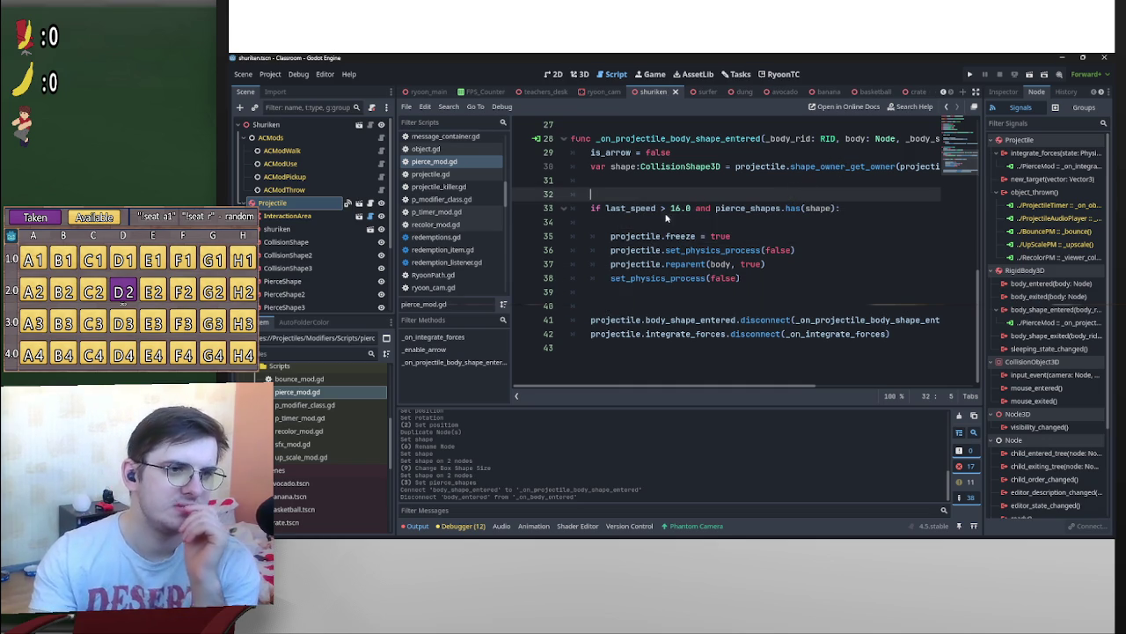
# Delete the empty lines 32 and 39 from pierce_mod.gd
pyautogui.click(676, 208)
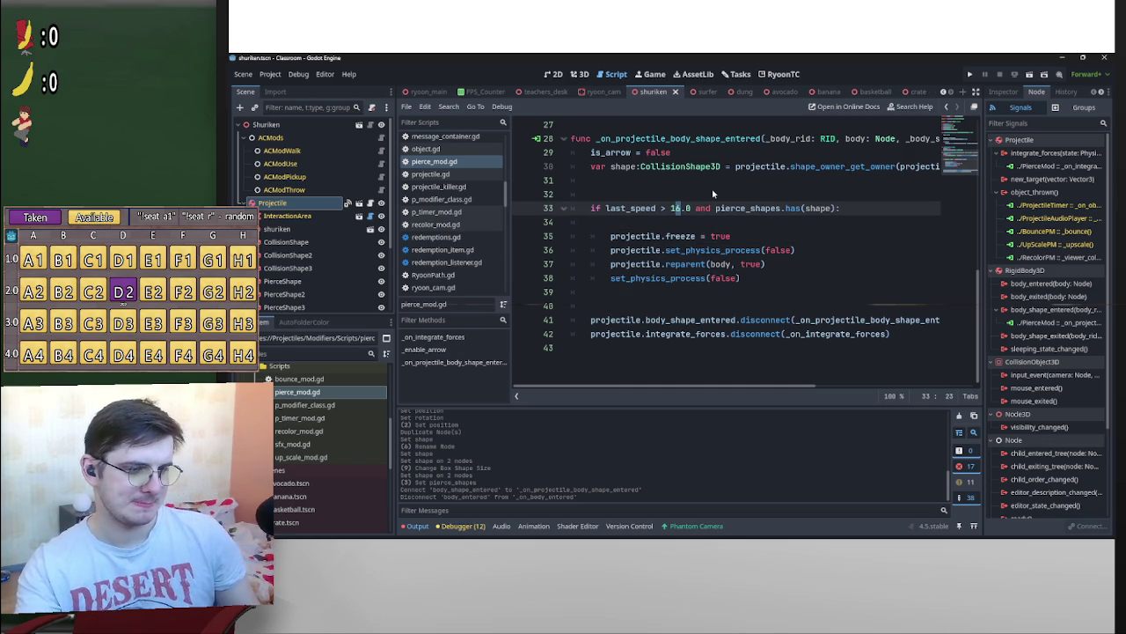
pyautogui.click(710, 194)
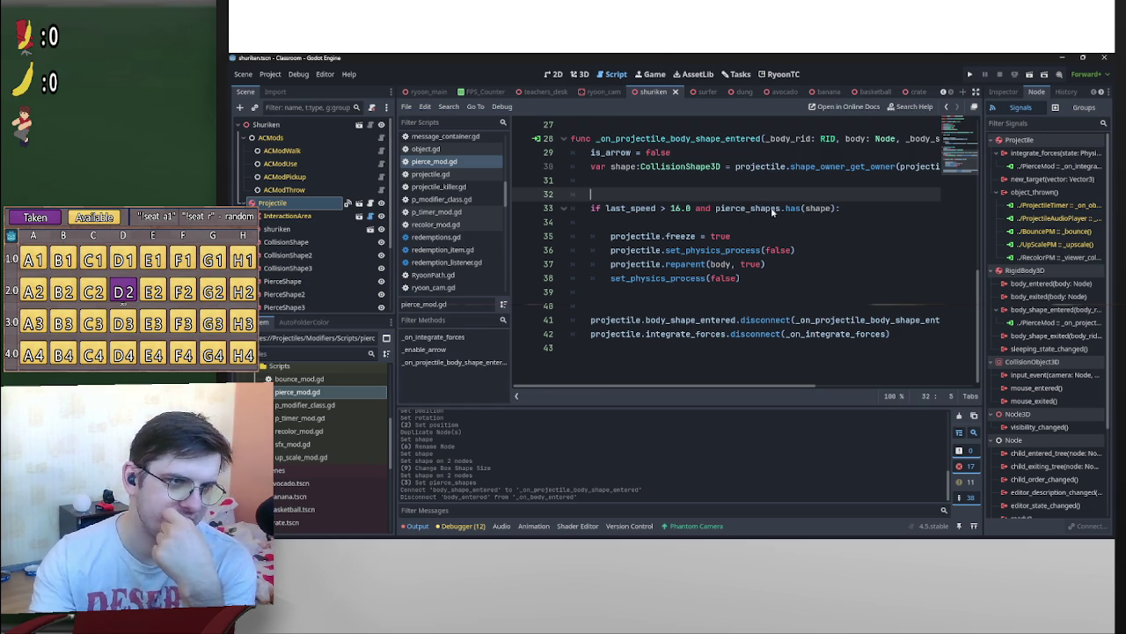
pyautogui.press('BackSpace')
pyautogui.press('BackSpace')
pyautogui.click(607, 290)
pyautogui.press('BackSpace')
pyautogui.press('BackSpace')
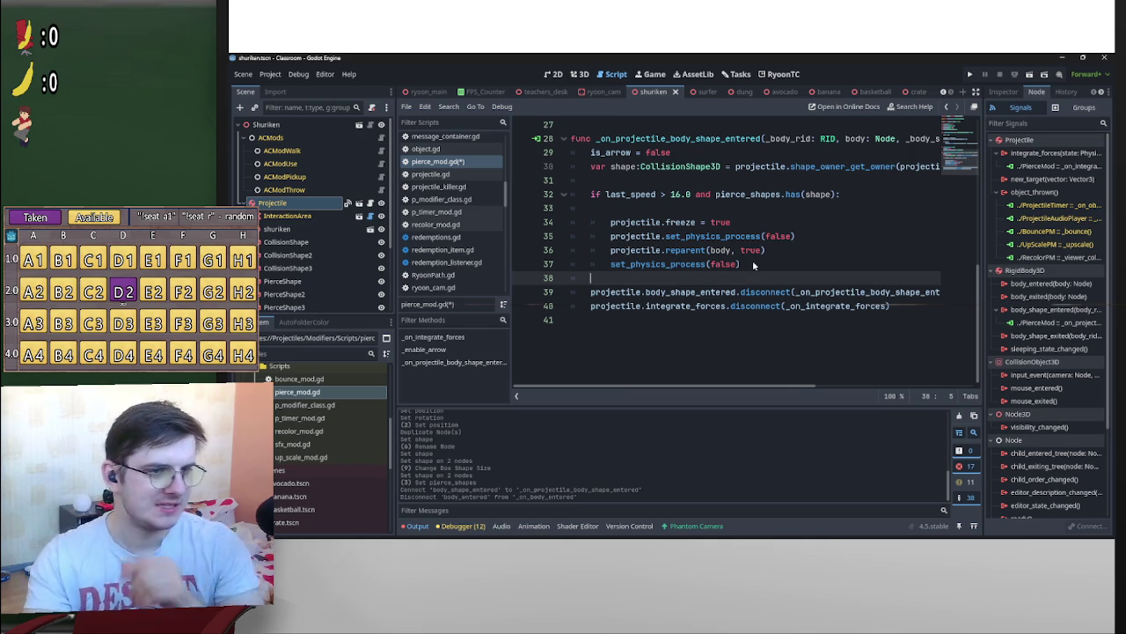
pyautogui.scroll(5, 862, 315)
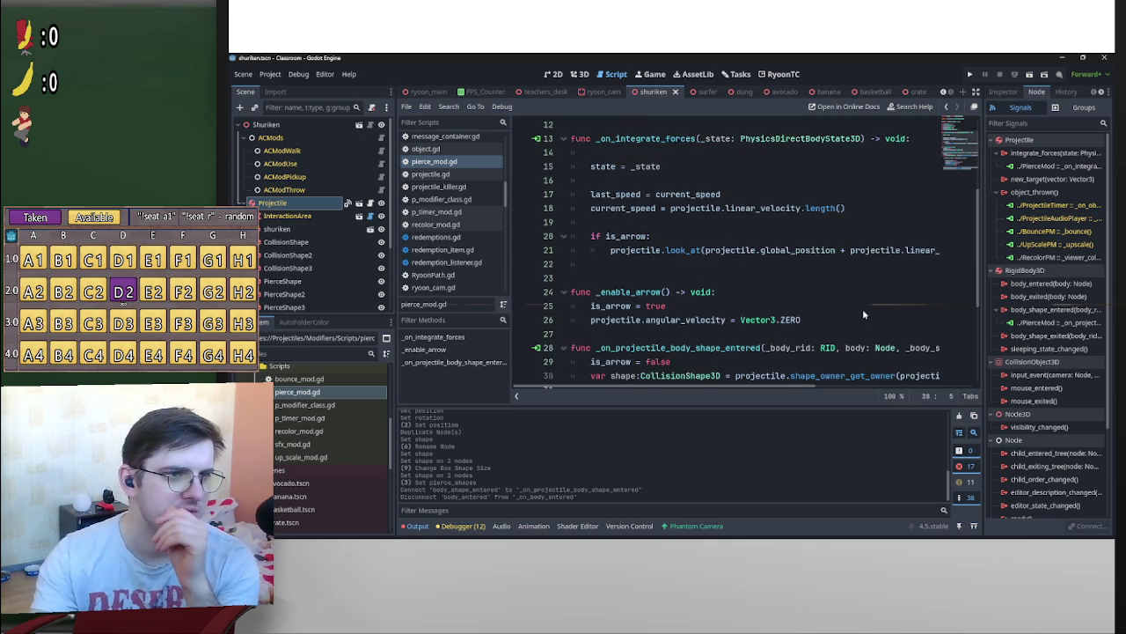
# Delete the empty line 14 at the top of _on_integrate_forces in pierce_mod.gd
pyautogui.scroll(4, 862, 309)
pyautogui.scroll(-2, 874, 310)
pyautogui.click(632, 223)
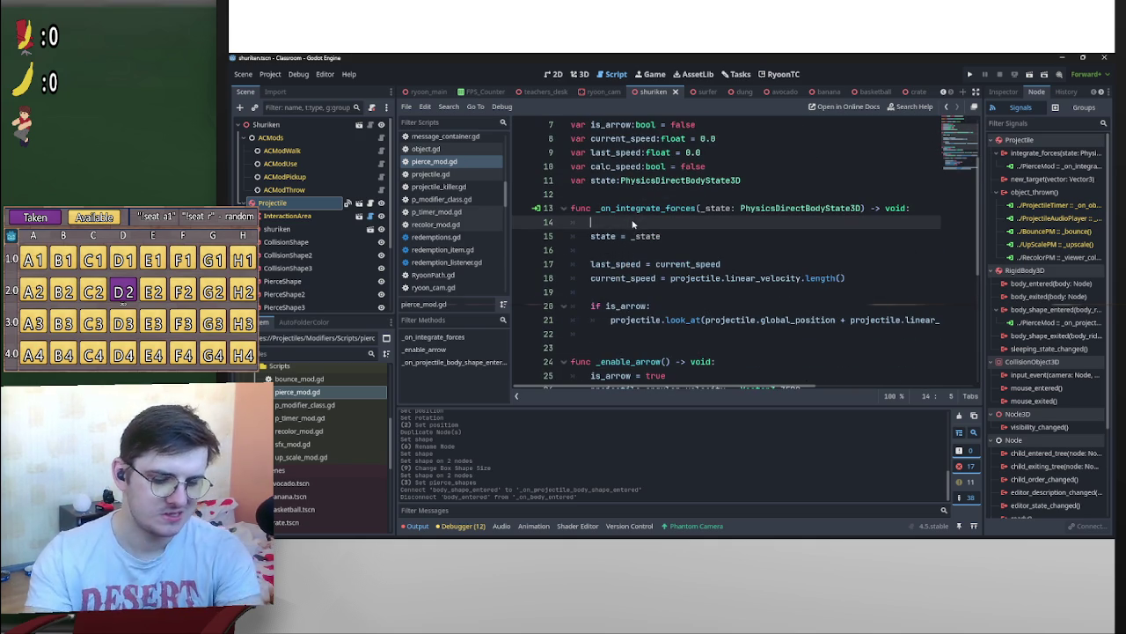
pyautogui.press('BackSpace')
pyautogui.scroll(-5, 635, 229)
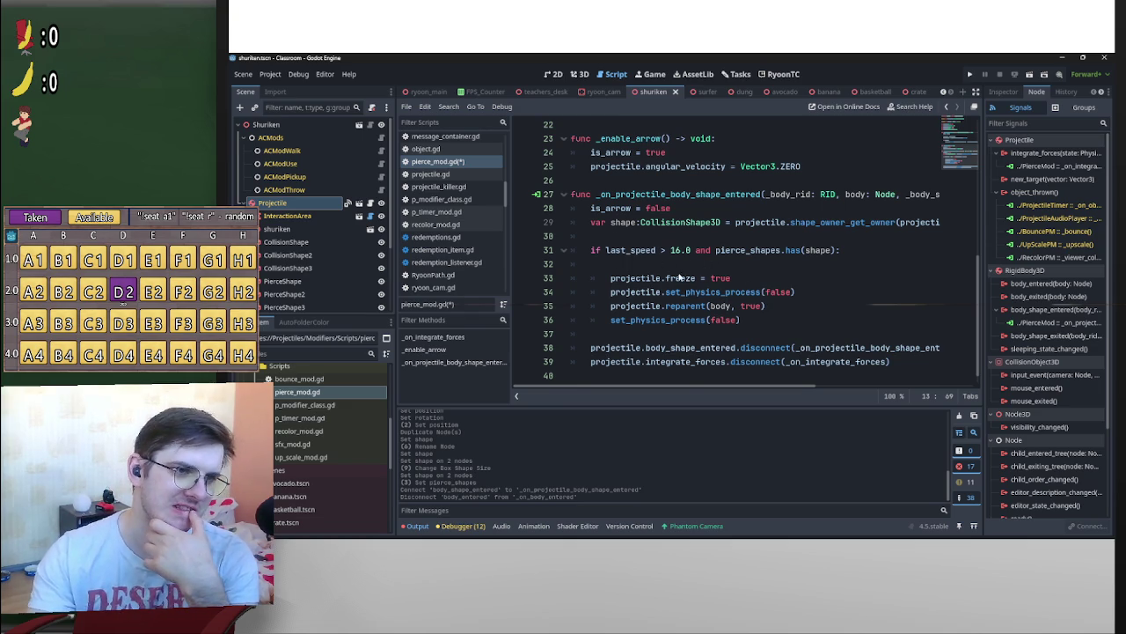
pyautogui.scroll(5, 807, 266)
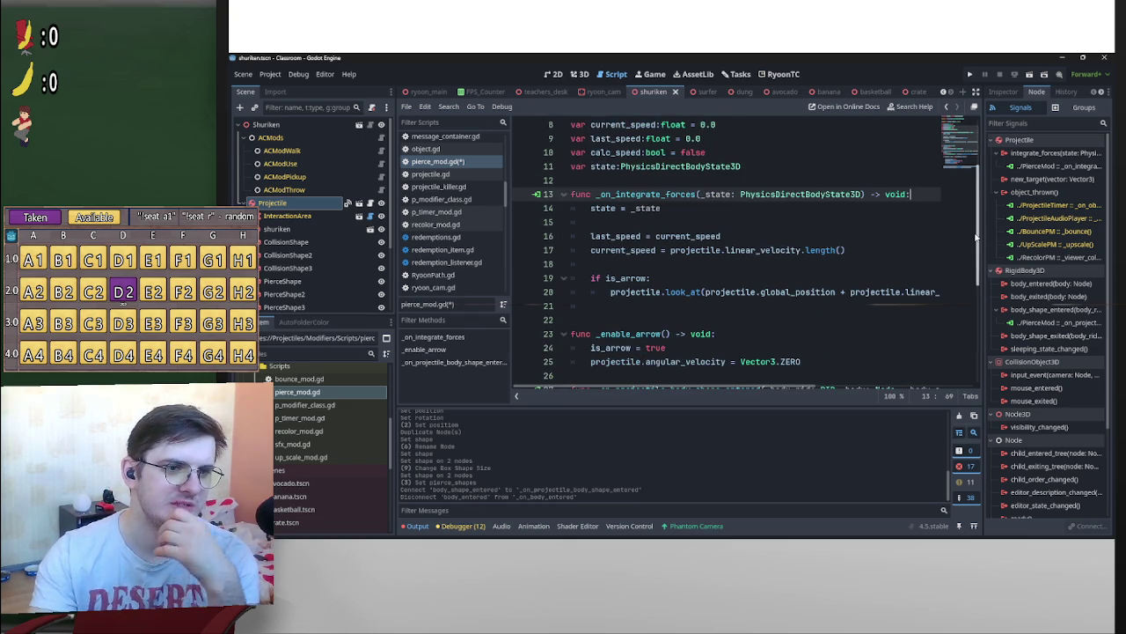
pyautogui.scroll(-4, 830, 264)
pyautogui.click(831, 261)
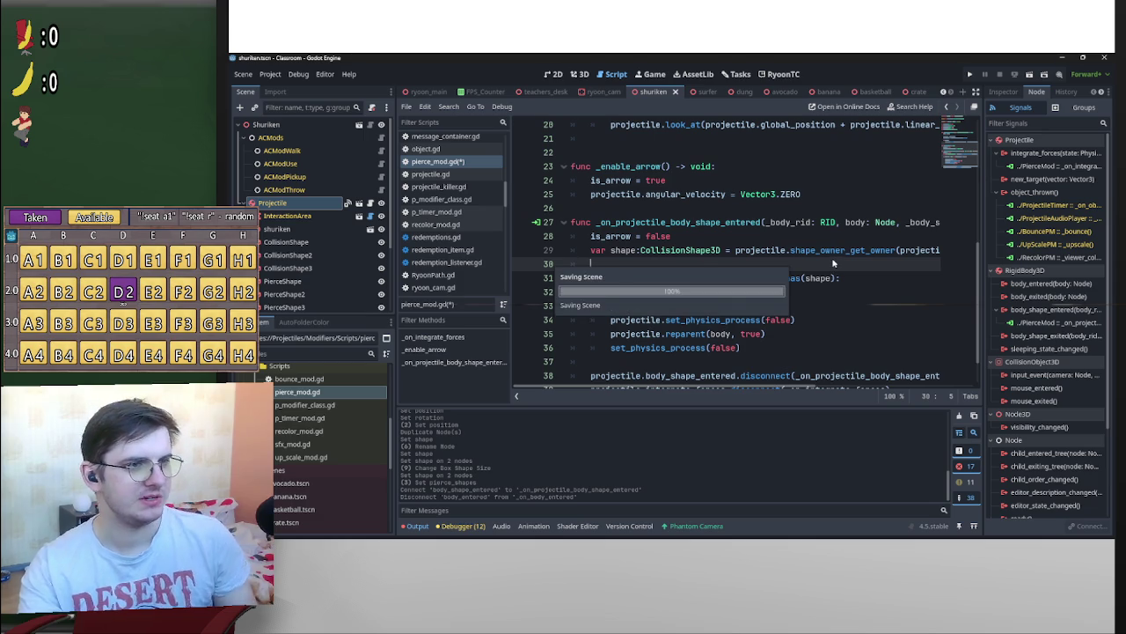
pyautogui.scroll(-1, 805, 258)
pyautogui.scroll(3, 805, 258)
pyautogui.scroll(2, 840, 259)
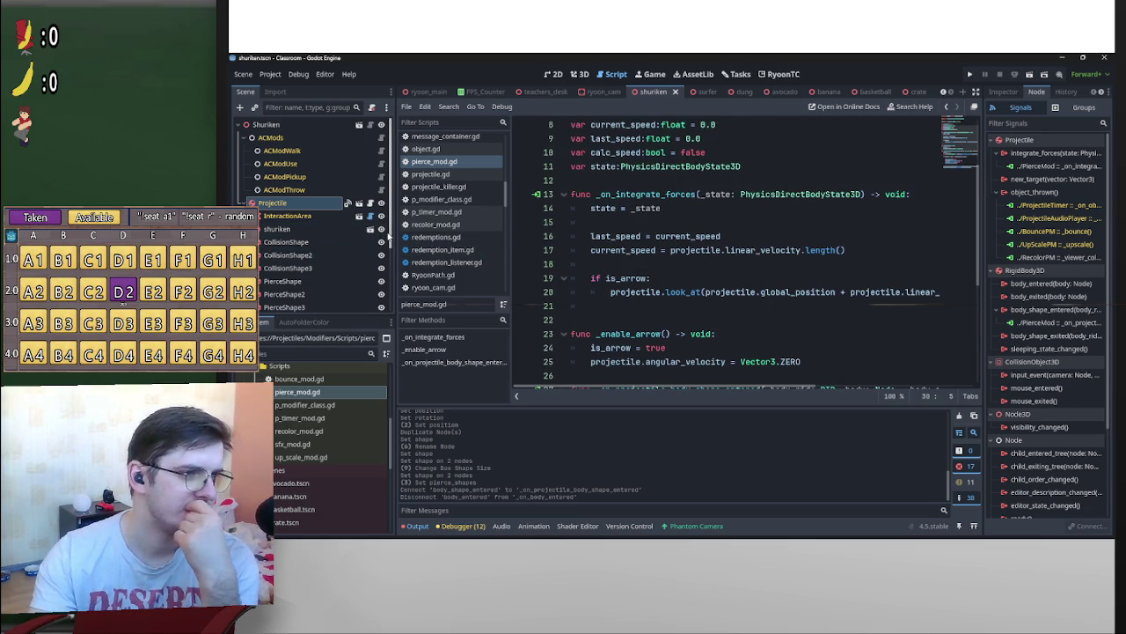
pyautogui.moveTo(394, 236); pyautogui.dragTo(392, 310)
# Expand the shuriken node to show Shuriken_1 and Shuriken_1_001, then scroll the PiercePM script
pyautogui.scroll(2, 244, 151)
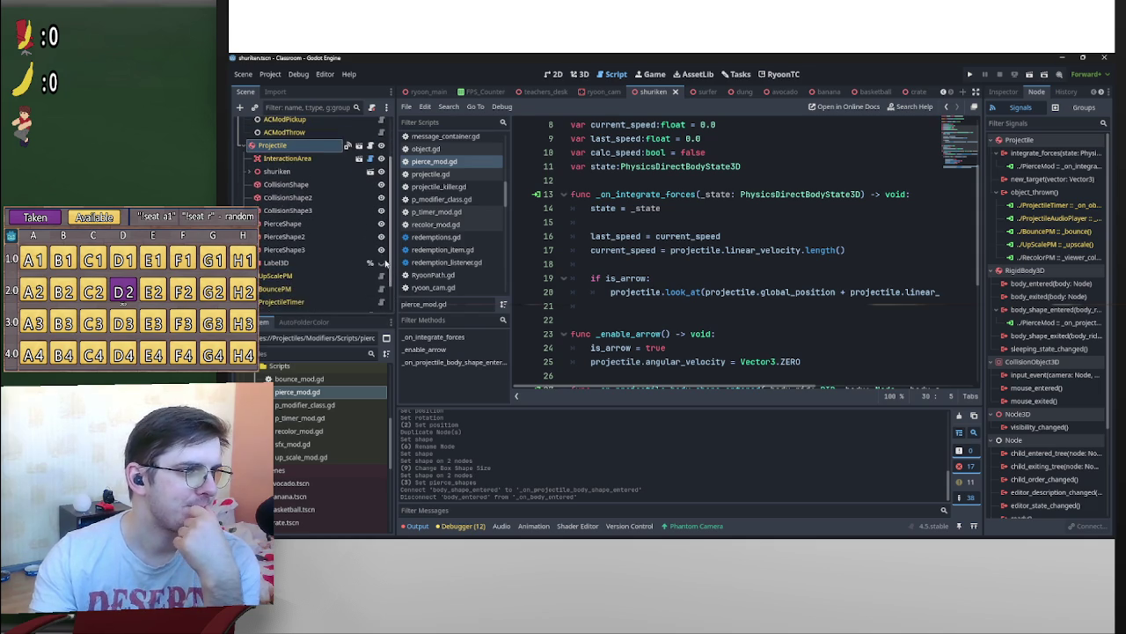
pyautogui.click(250, 174)
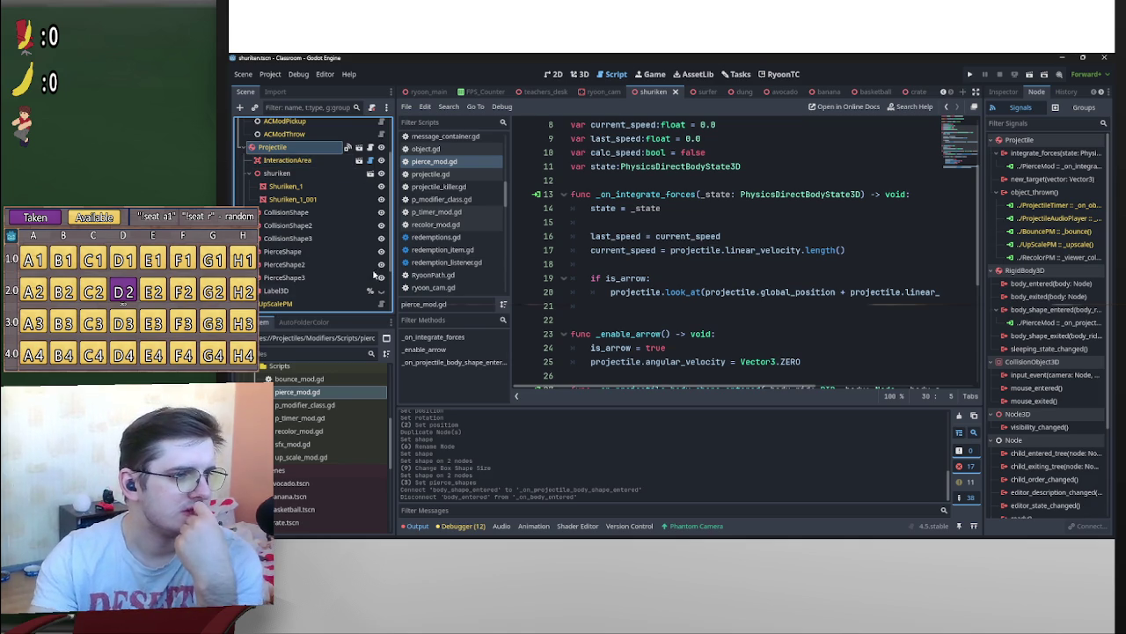
pyautogui.scroll(-2, 374, 284)
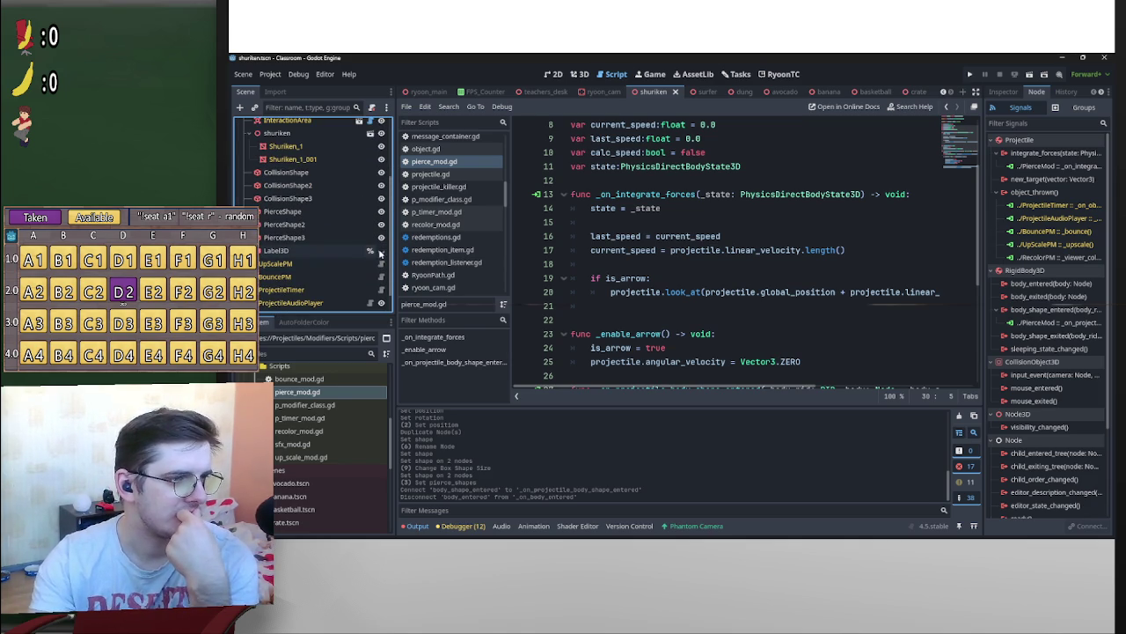
pyautogui.scroll(5, 357, 176)
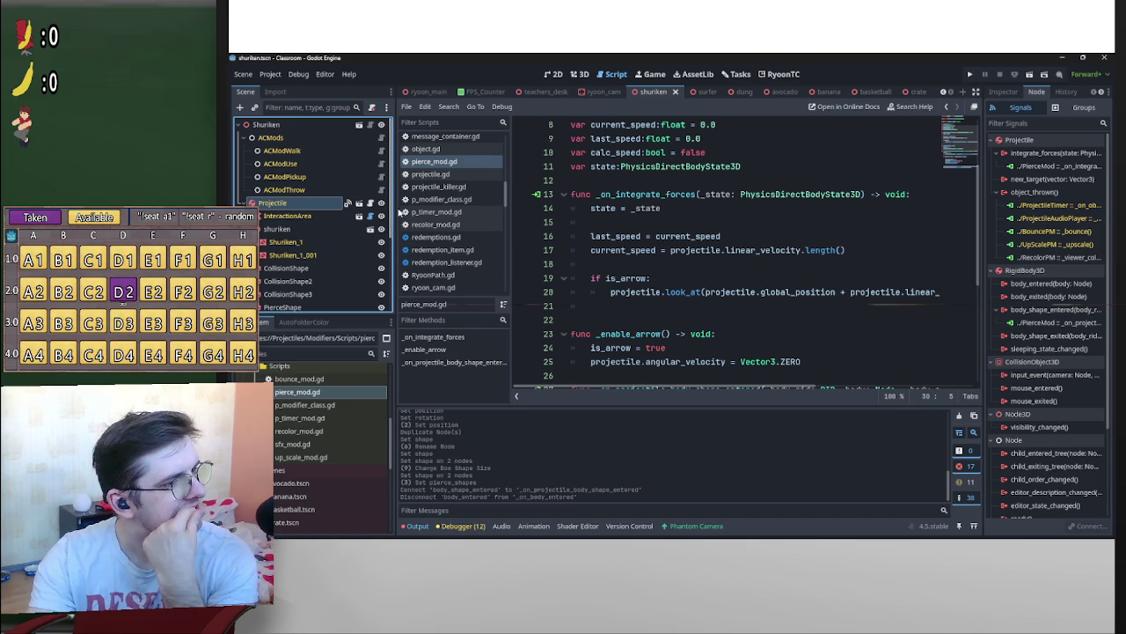
pyautogui.scroll(-6, 398, 201)
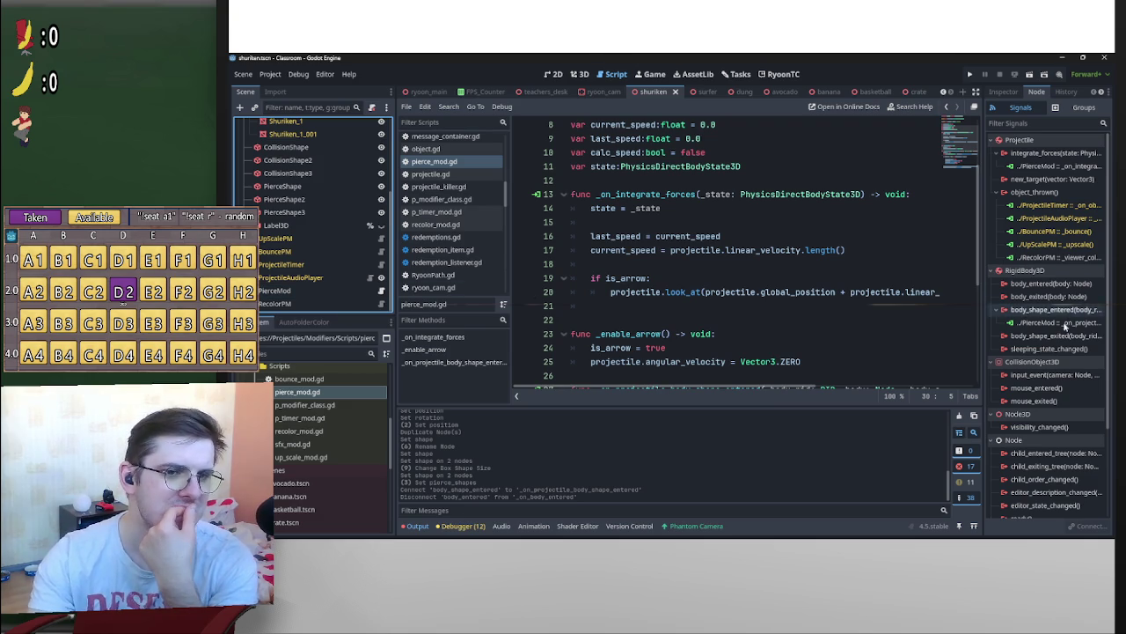
pyautogui.scroll(3, 897, 286)
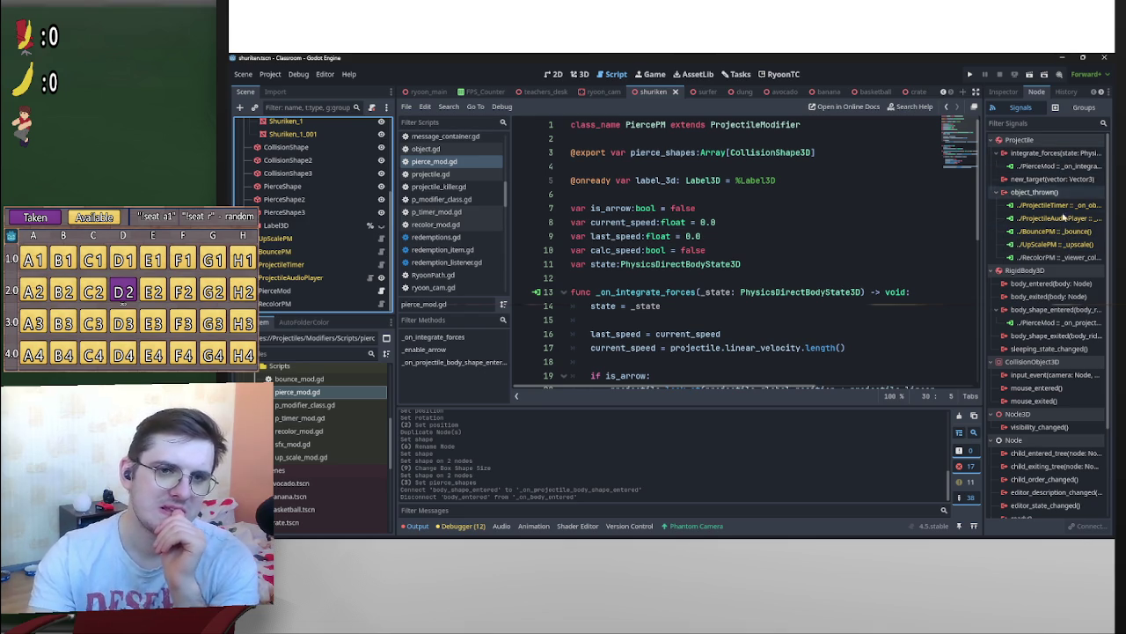
# Delete the PierceMod node from the shuriken scene
pyautogui.click(291, 290)
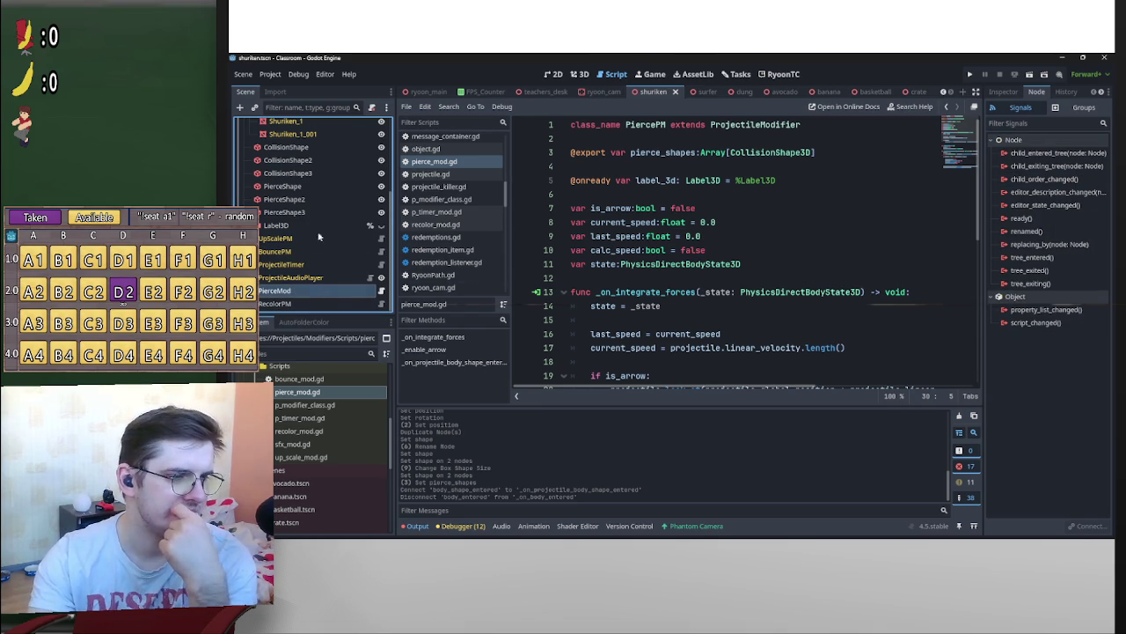
pyautogui.scroll(3, 386, 291)
pyautogui.scroll(-3, 386, 291)
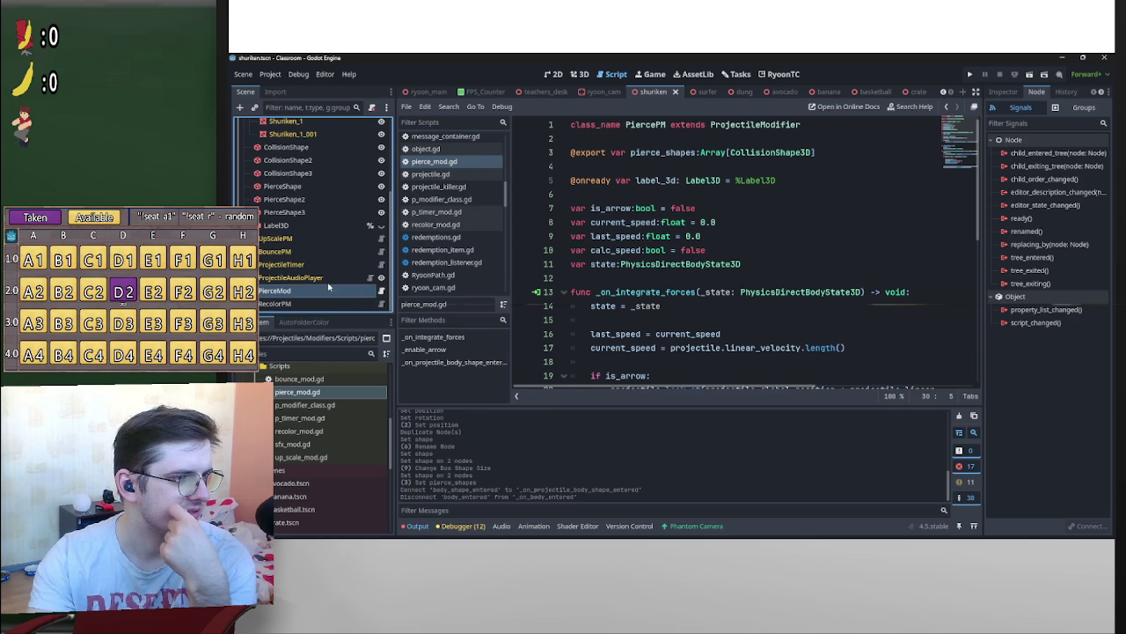
pyautogui.press('Delete')
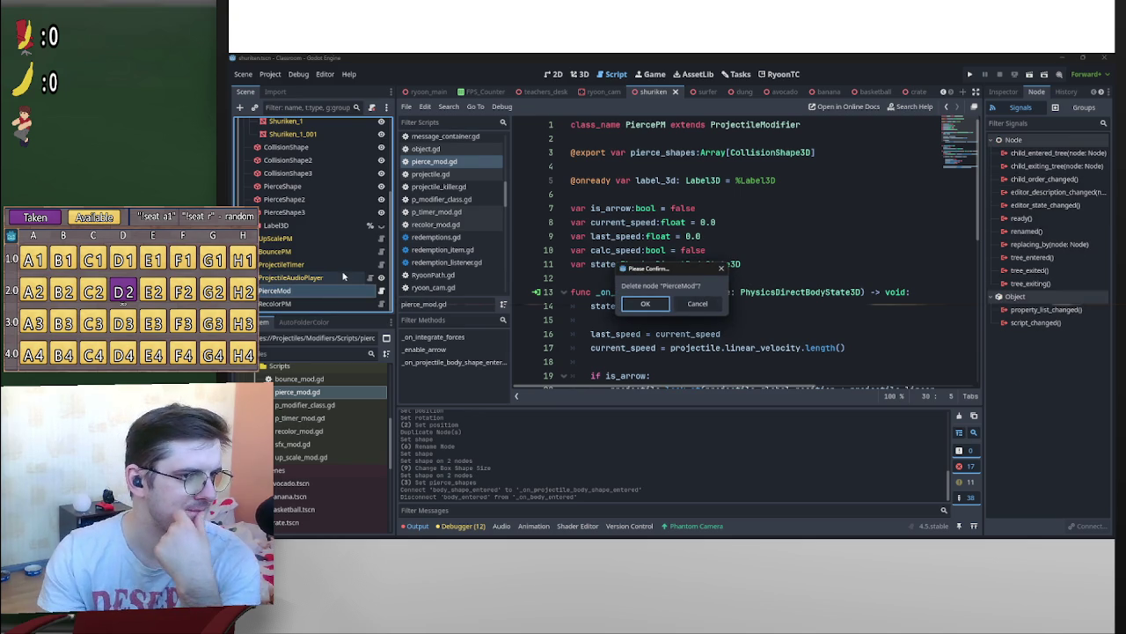
pyautogui.press('Return')
# Add a new PiercePM child node by searching 'pierce'
pyautogui.click(241, 107)
pyautogui.write('pierce')
pyautogui.press('Return')
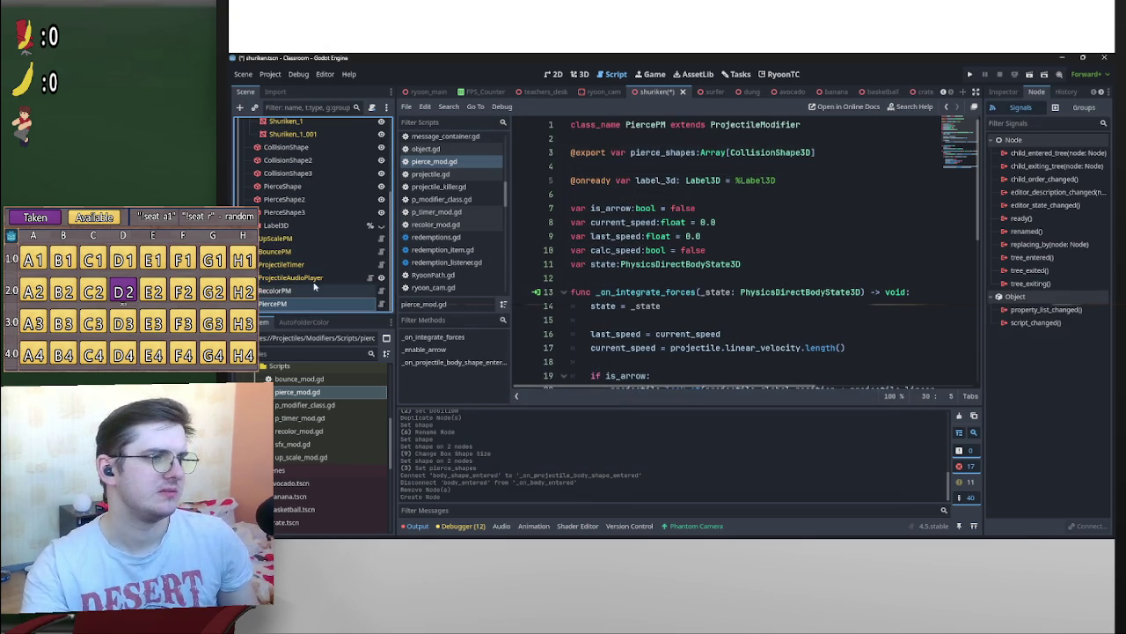
pyautogui.scroll(3, 264, 167)
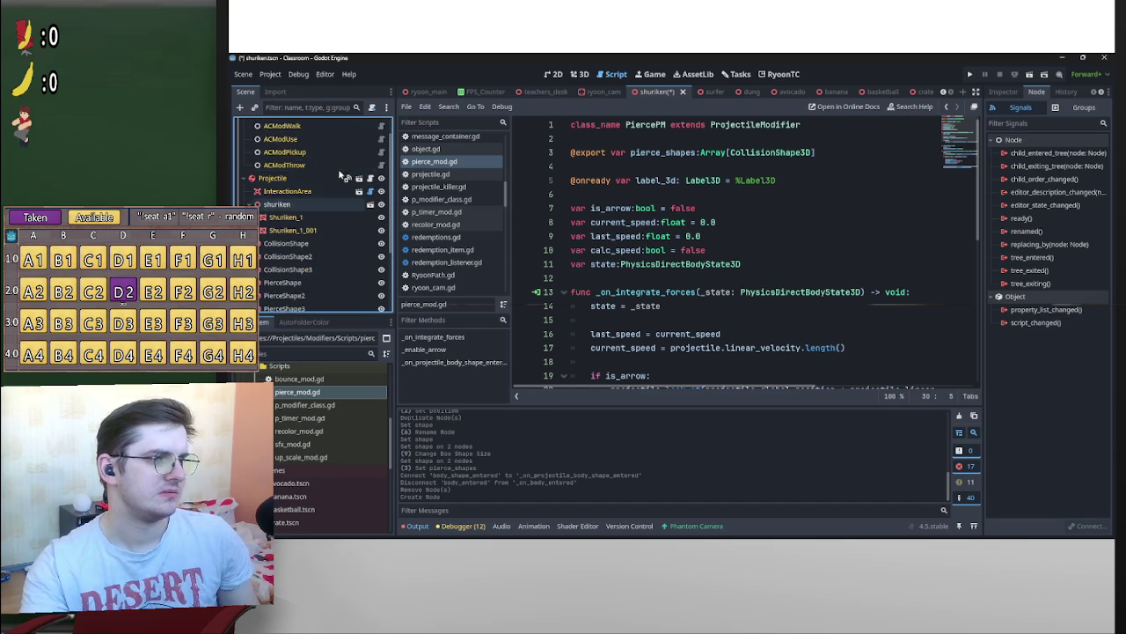
# Retarget the Projectile's integrate_forces connection to the PiercePM node
pyautogui.click(251, 178)
pyautogui.click(280, 204)
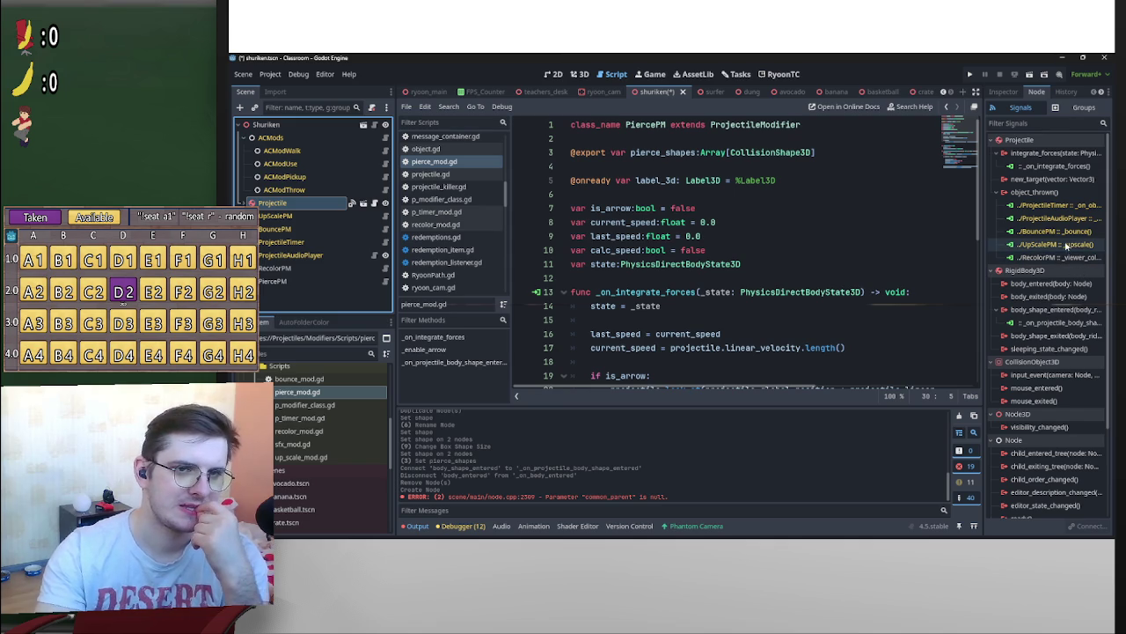
pyautogui.rightClick(1055, 167)
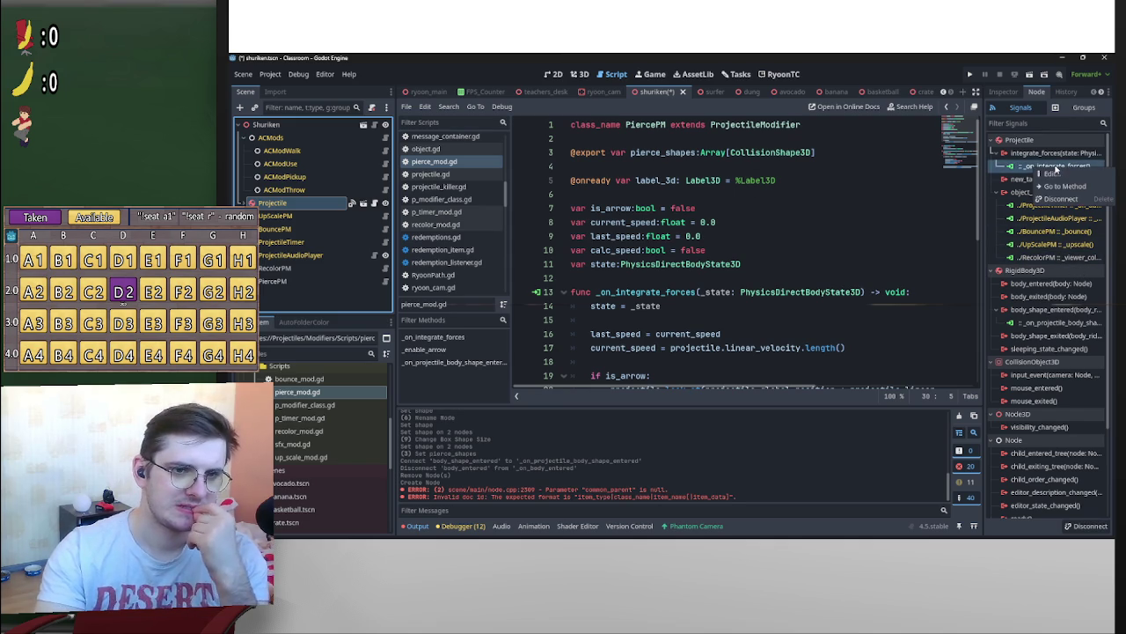
pyautogui.click(1054, 175)
pyautogui.scroll(-5, 617, 299)
pyautogui.scroll(-3, 617, 321)
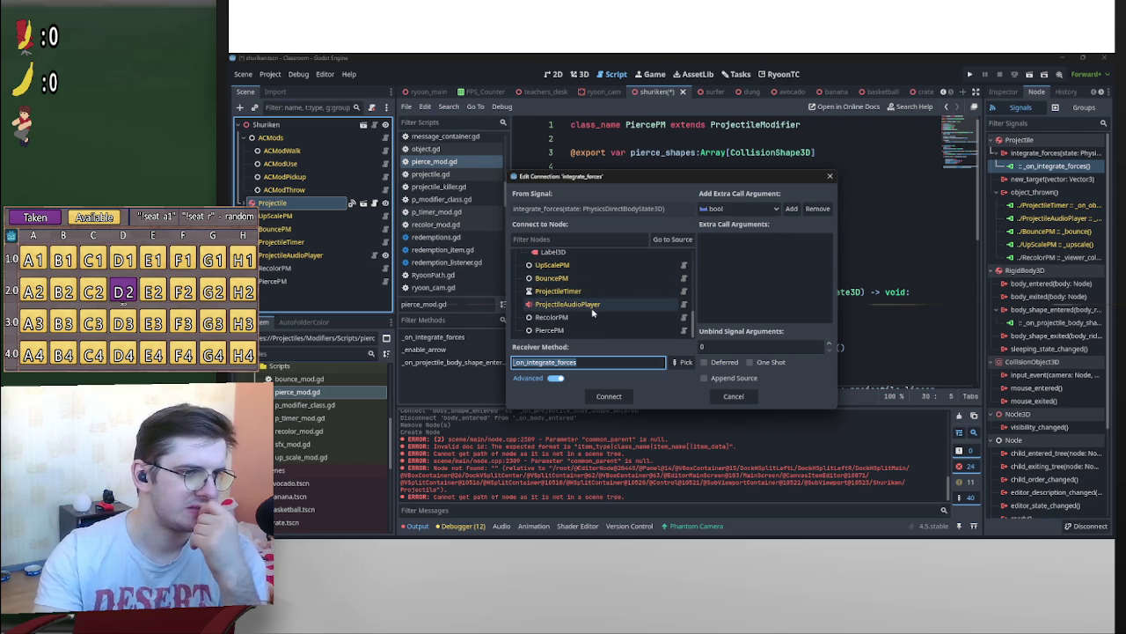
pyautogui.click(588, 330)
pyautogui.click(609, 396)
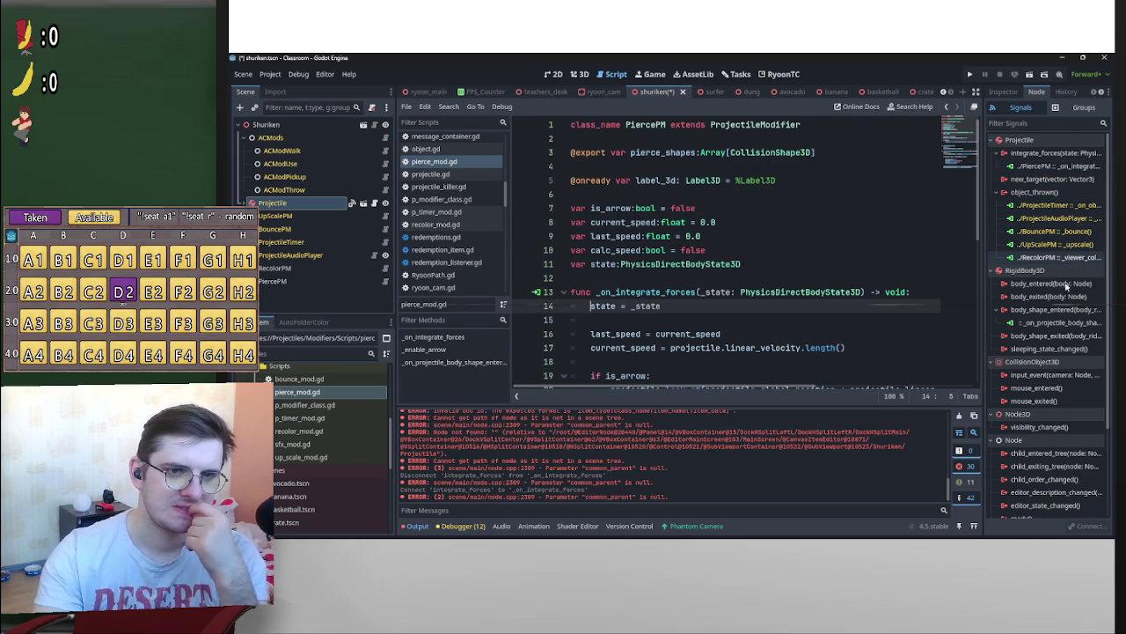
# Open the body_shape_entered connection, close it unchanged, and save the shuriken scene
pyautogui.rightClick(1034, 311)
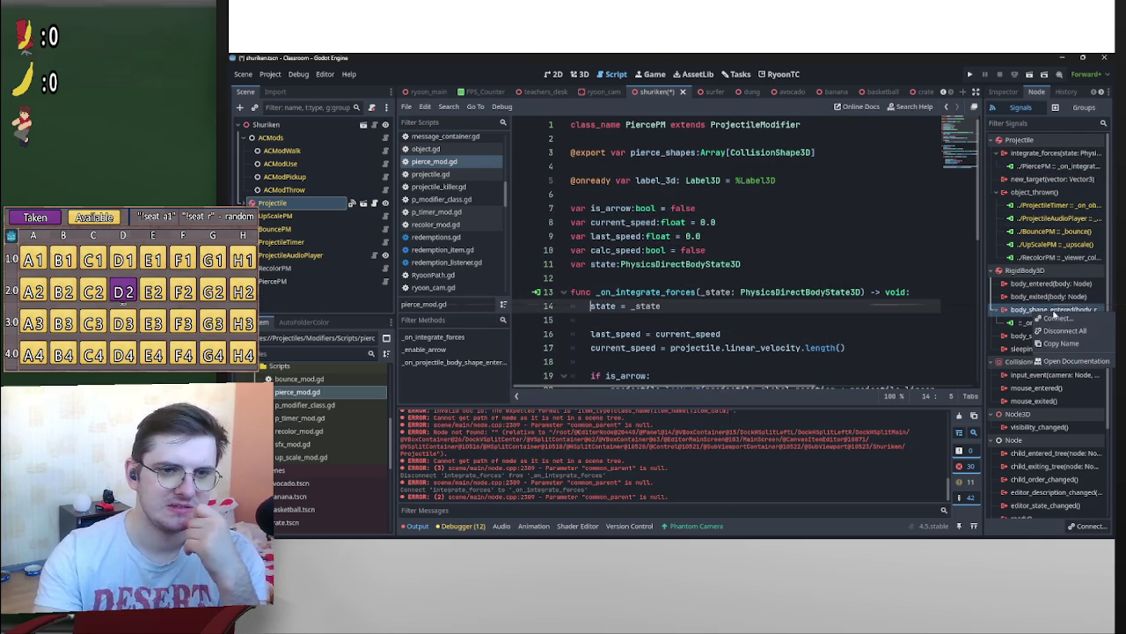
pyautogui.click(1056, 323)
pyautogui.rightClick(1038, 324)
pyautogui.click(1052, 331)
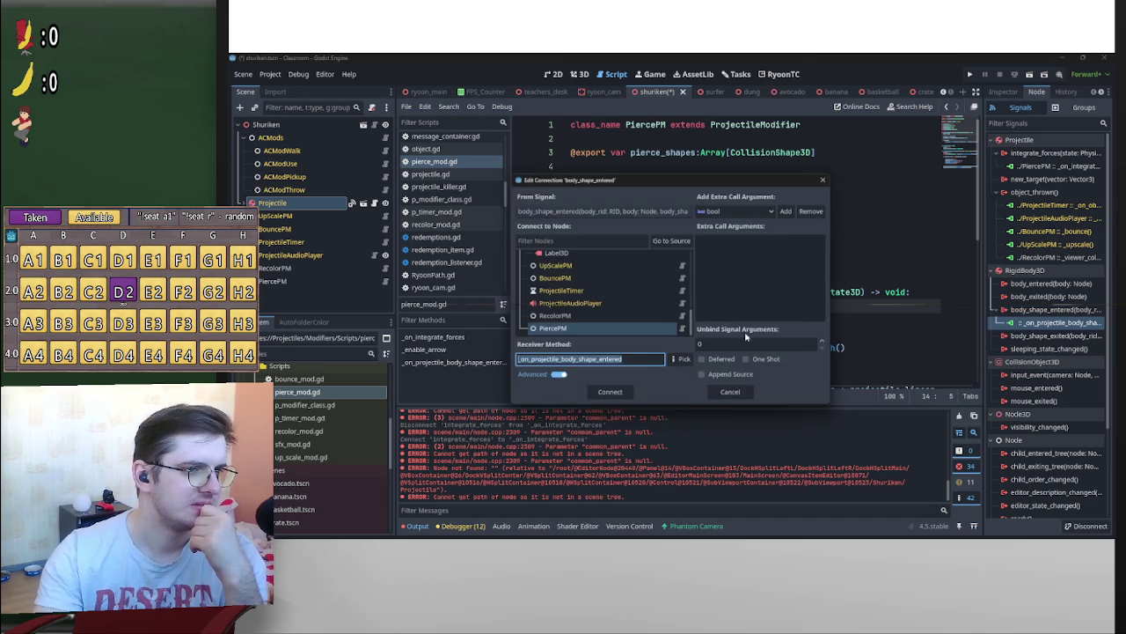
pyautogui.click(616, 393)
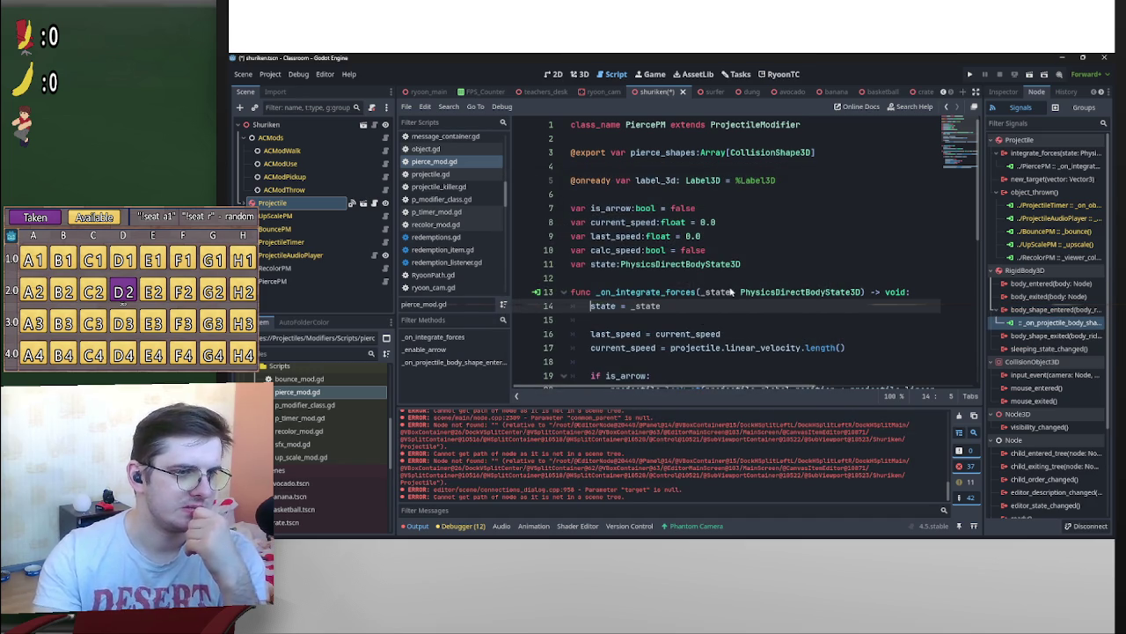
pyautogui.click(960, 418)
pyautogui.click(884, 279)
pyautogui.hotkey('ctrl', 's')
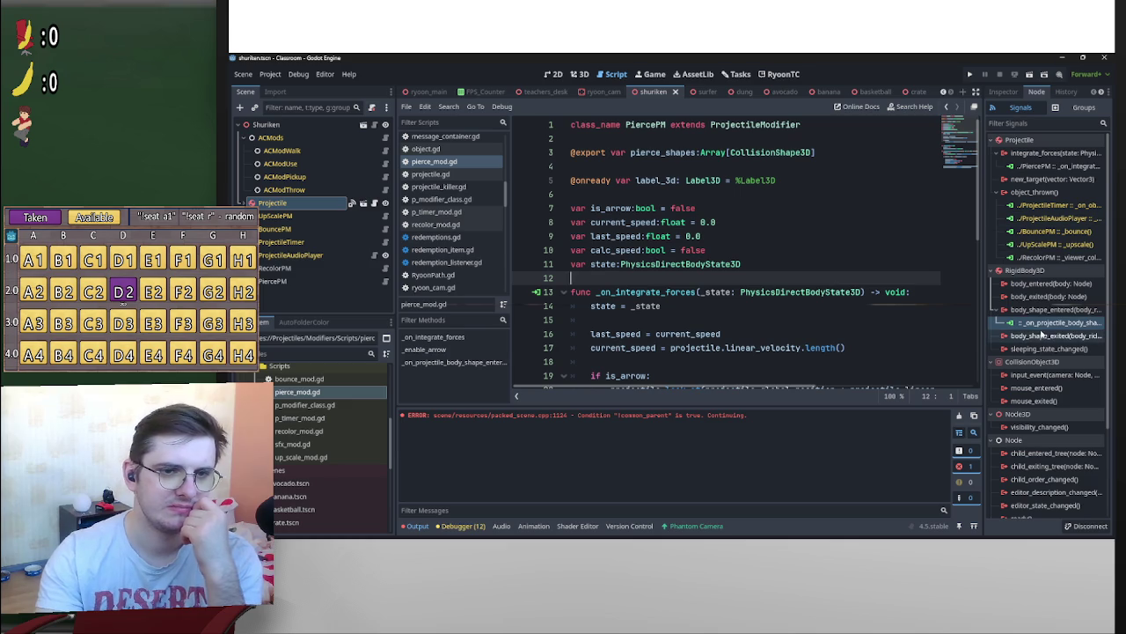
# Reconnect body_shape_entered to PiercePM's _on_projectile_body_shape_entered method and save the scene
pyautogui.rightClick(1035, 326)
pyautogui.click(1049, 334)
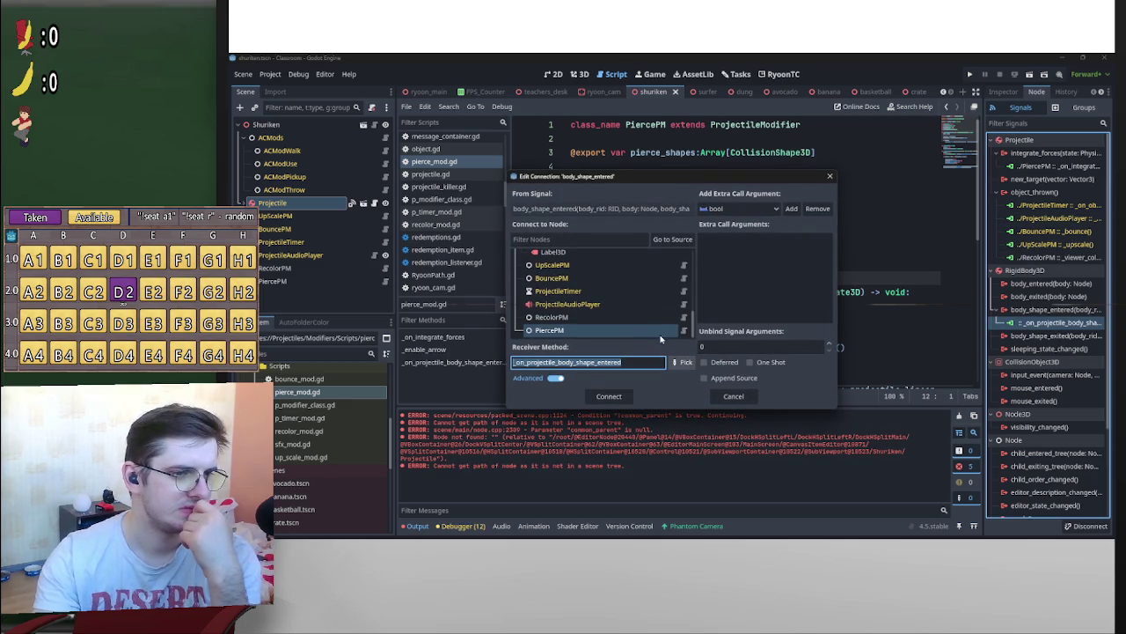
pyautogui.click(682, 362)
pyautogui.click(648, 230)
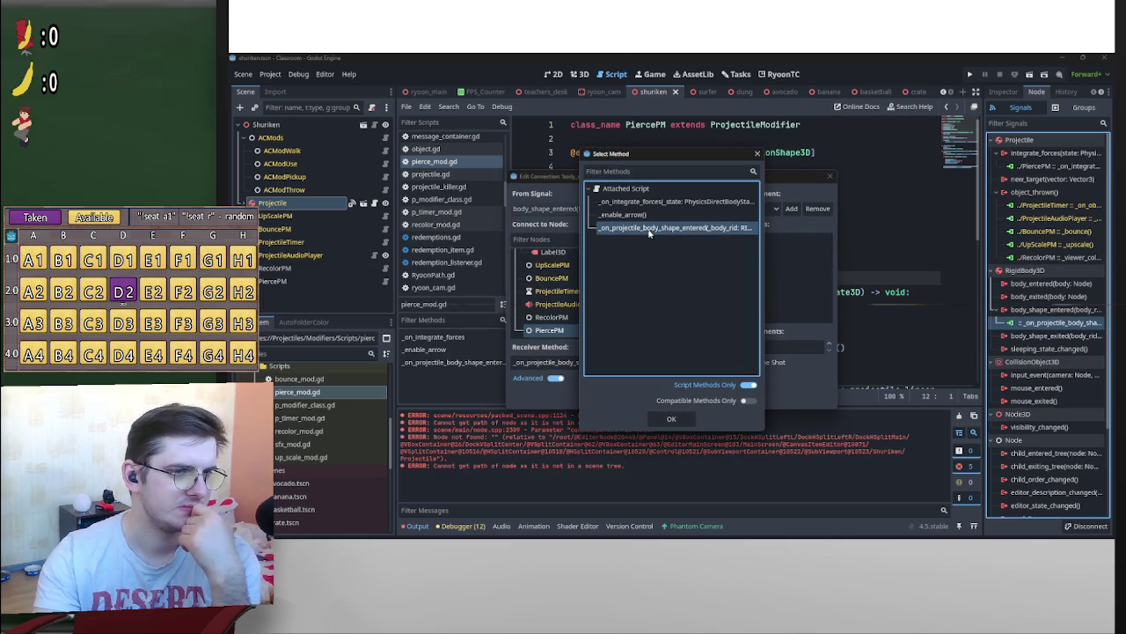
pyautogui.click(671, 419)
pyautogui.click(607, 397)
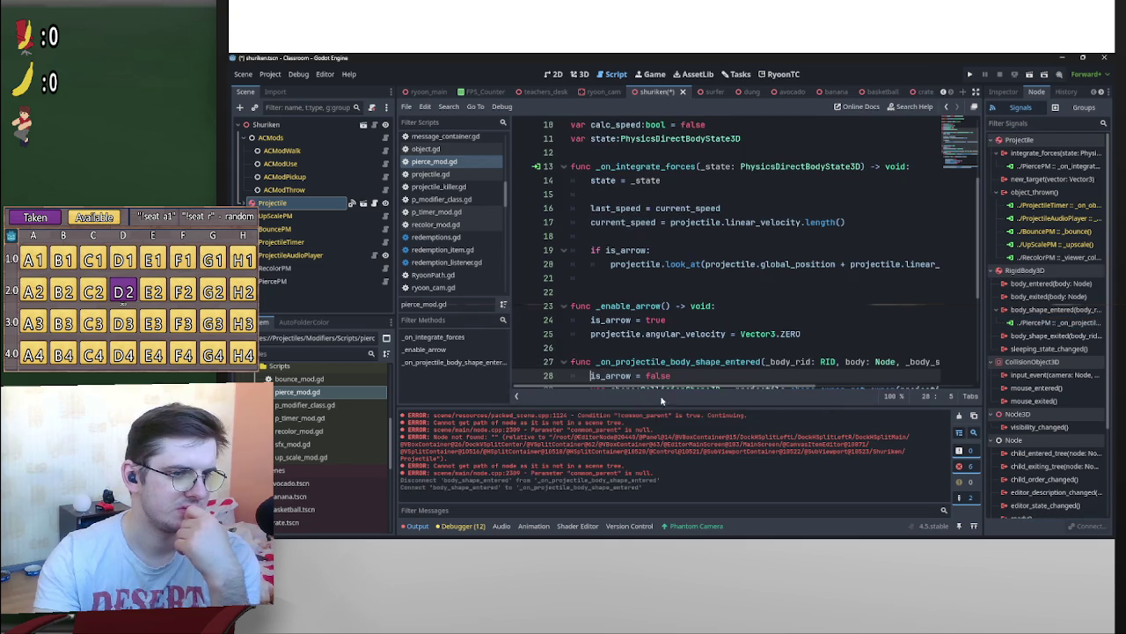
pyautogui.click(840, 235)
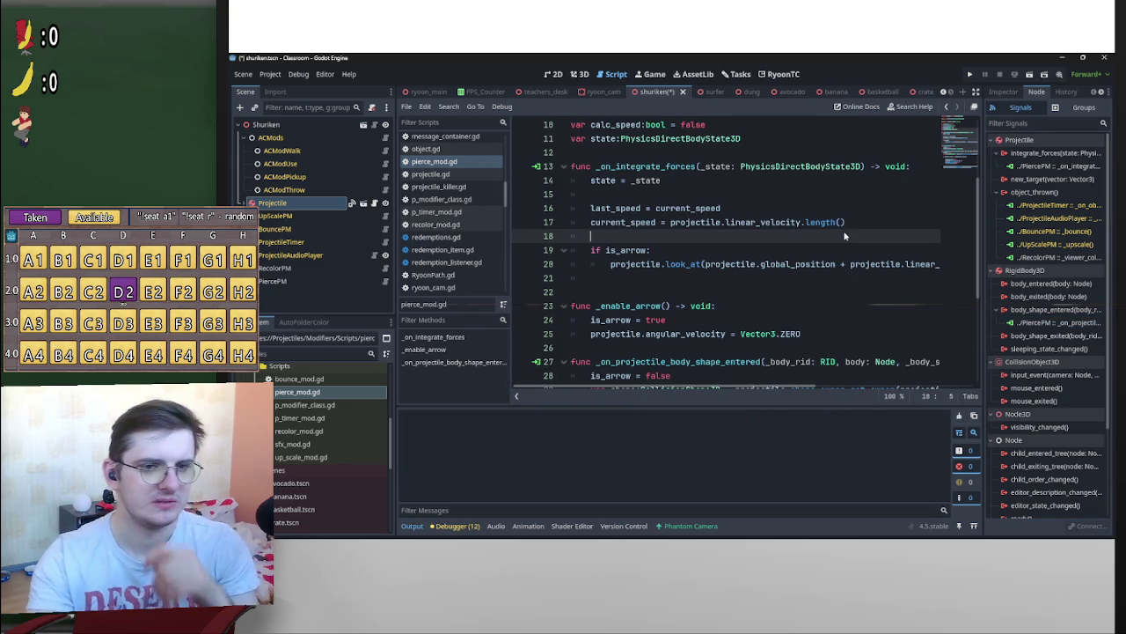
pyautogui.hotkey('ctrl', 's')
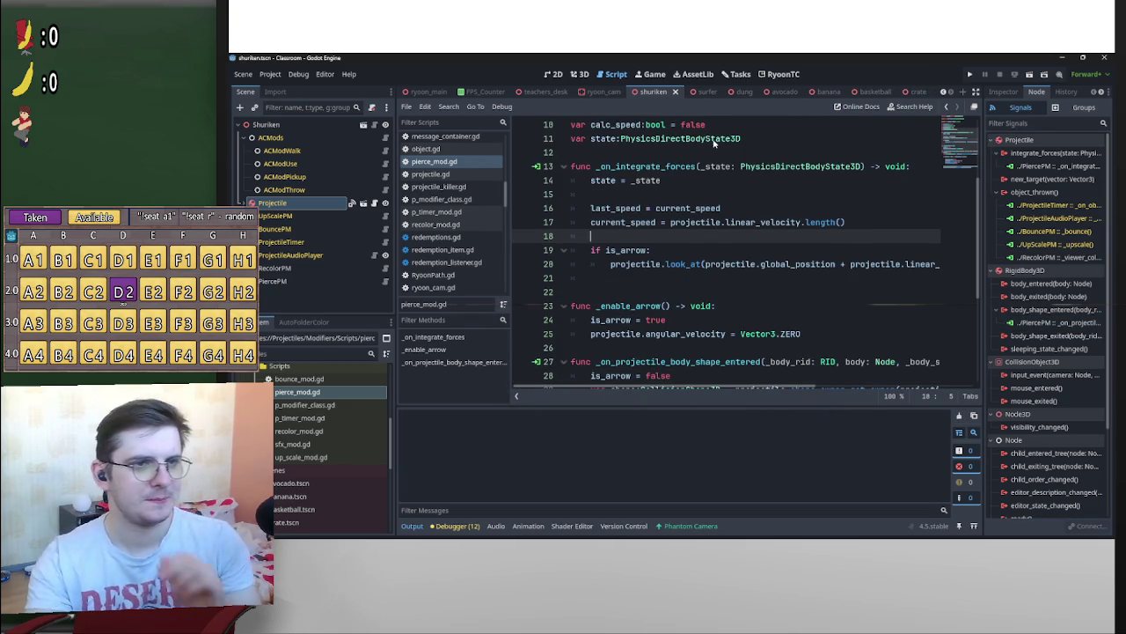
# Close the shuriken scene and inspect the surfer scene's ProjectileAudioPlayer and UpScalePM nodes
pyautogui.middleClick(651, 92)
pyautogui.click(659, 92)
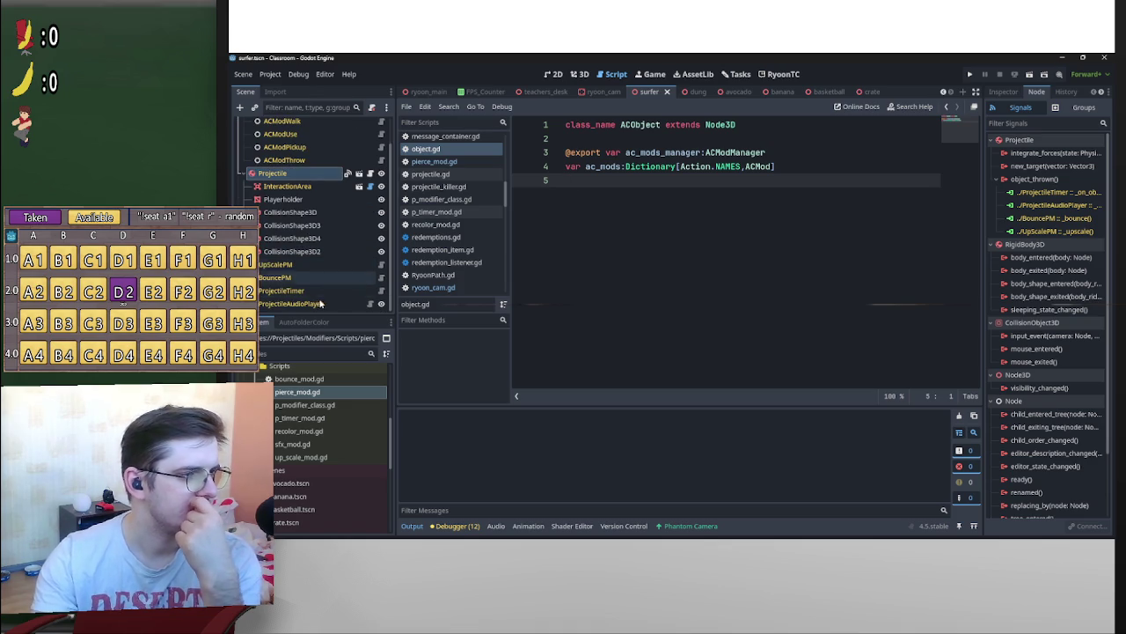
pyautogui.click(327, 302)
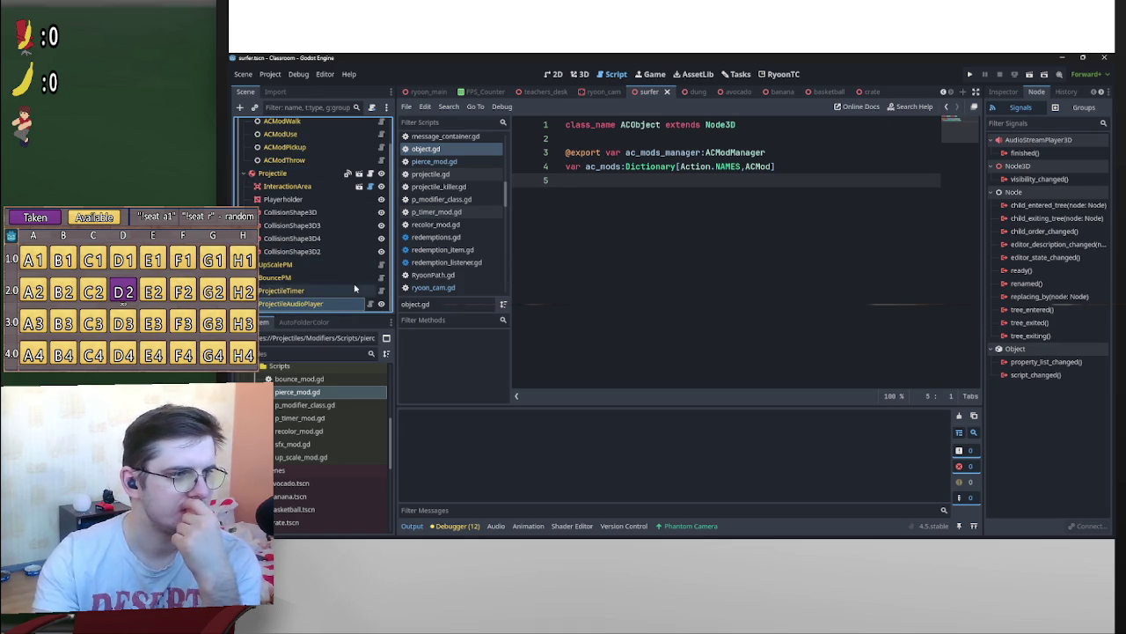
pyautogui.click(352, 290)
pyautogui.click(350, 277)
pyautogui.click(349, 264)
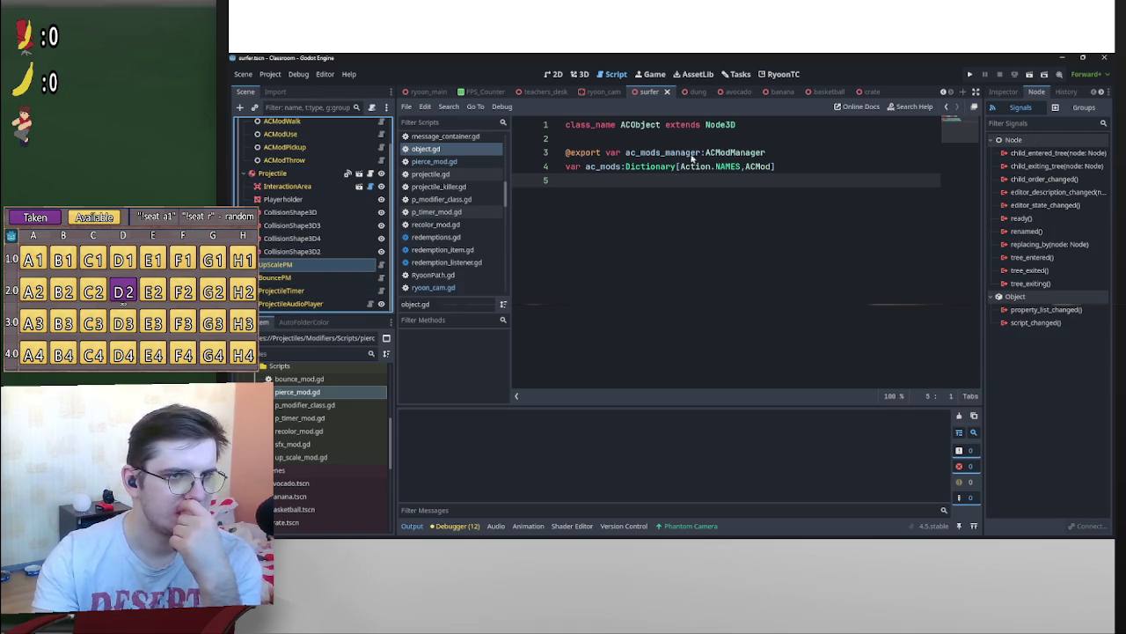
# Switch through the ryoon_cam and dung scenes to the avocado scene and select its RecolorMod node
pyautogui.click(653, 94)
pyautogui.click(727, 93)
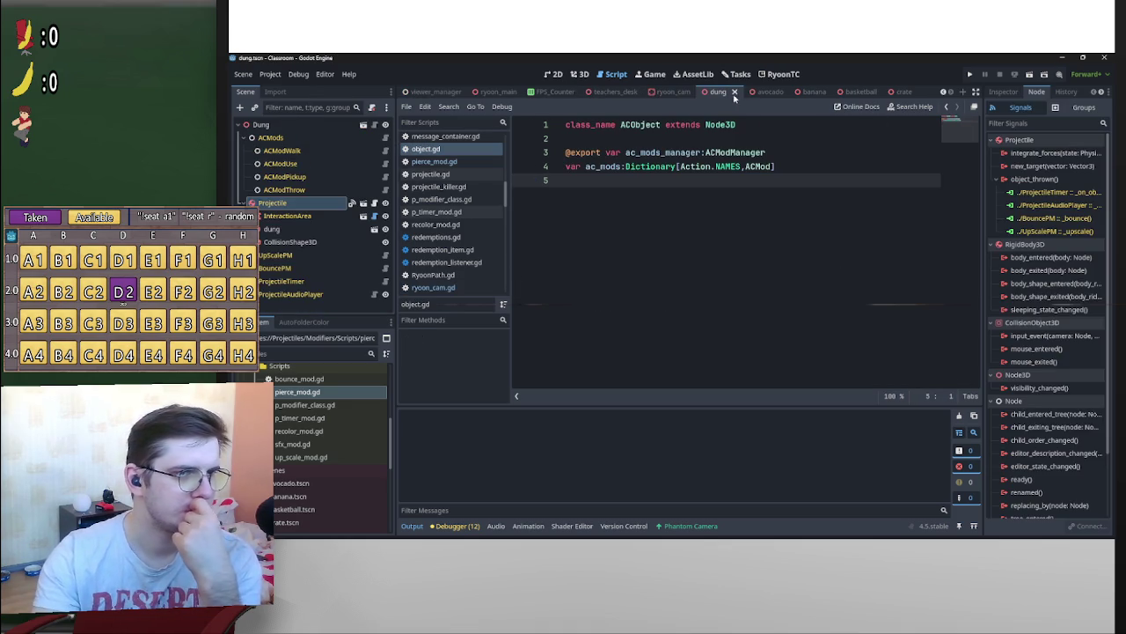
pyautogui.click(671, 92)
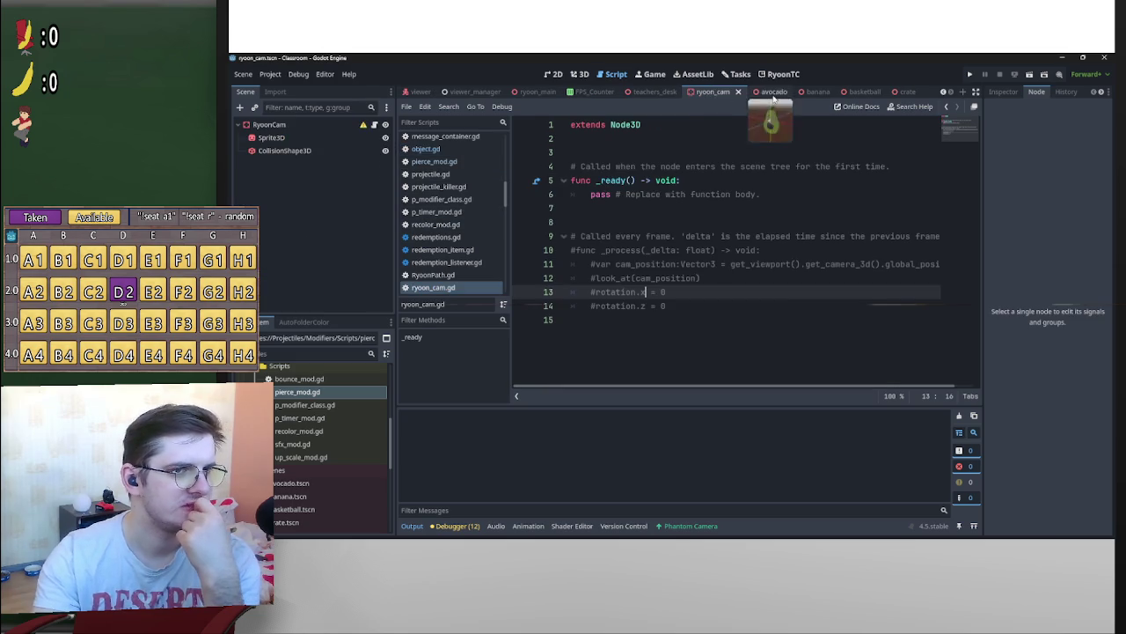
pyautogui.click(765, 91)
pyautogui.scroll(-2, 317, 264)
pyautogui.click(361, 303)
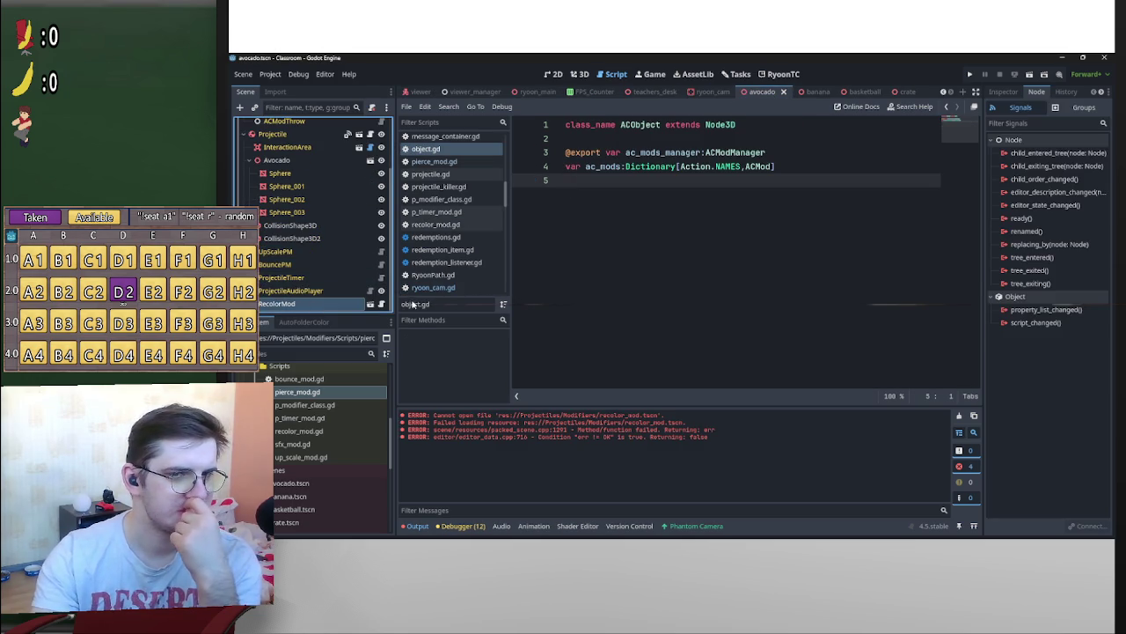
# Delete the avocado's RecolorMod node and add a RecolorPM node in its place
pyautogui.press('Delete')
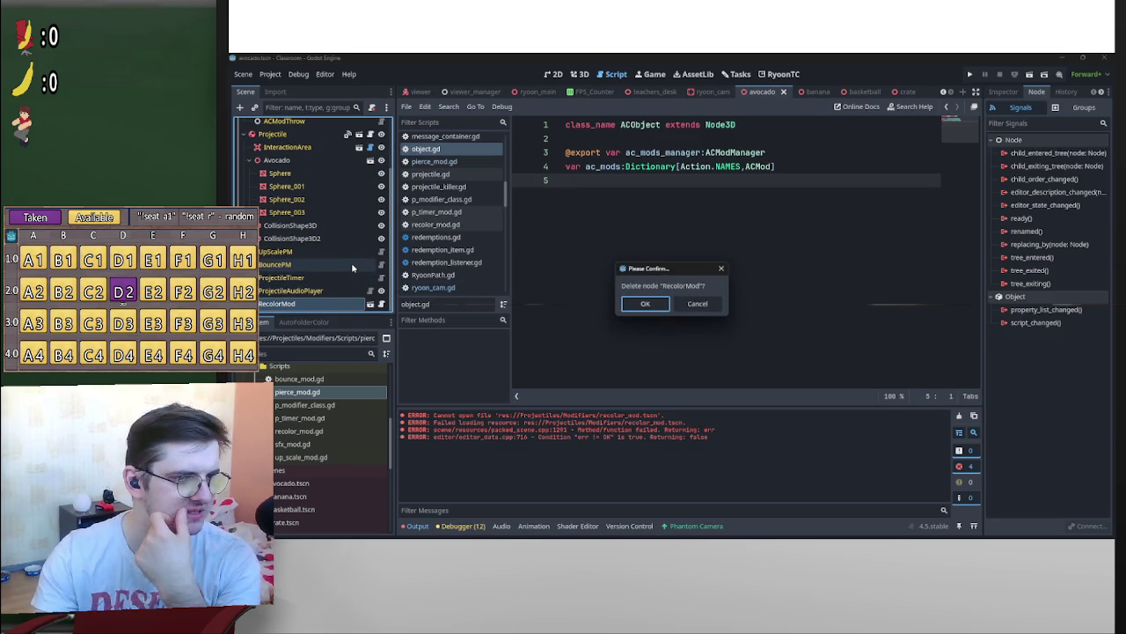
pyautogui.press('Return')
pyautogui.click(240, 106)
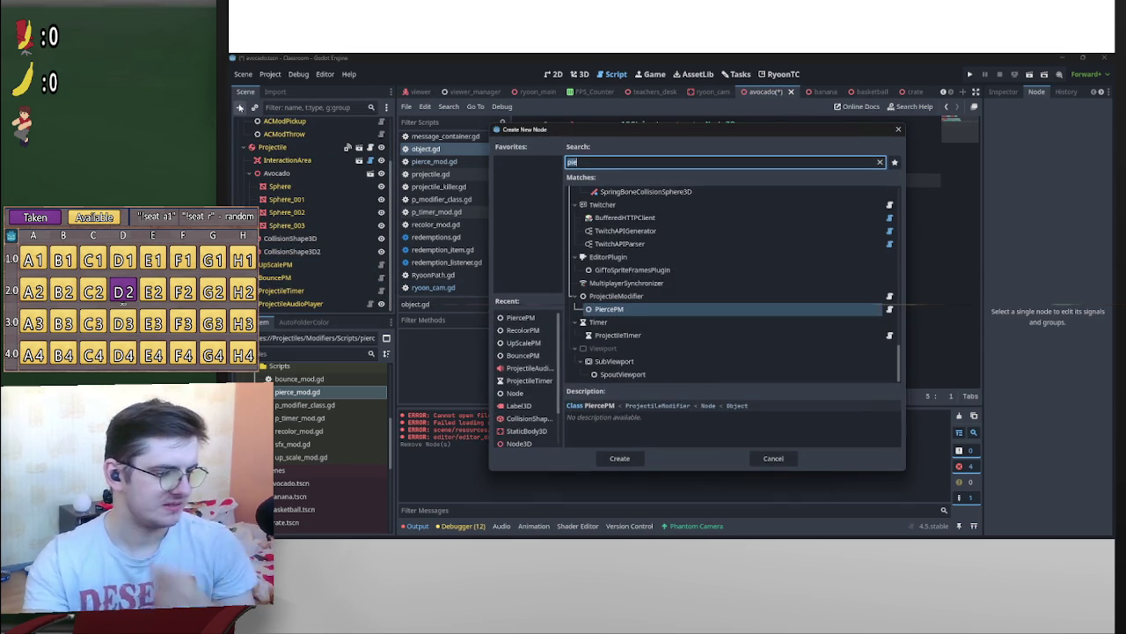
pyautogui.write('recolor')
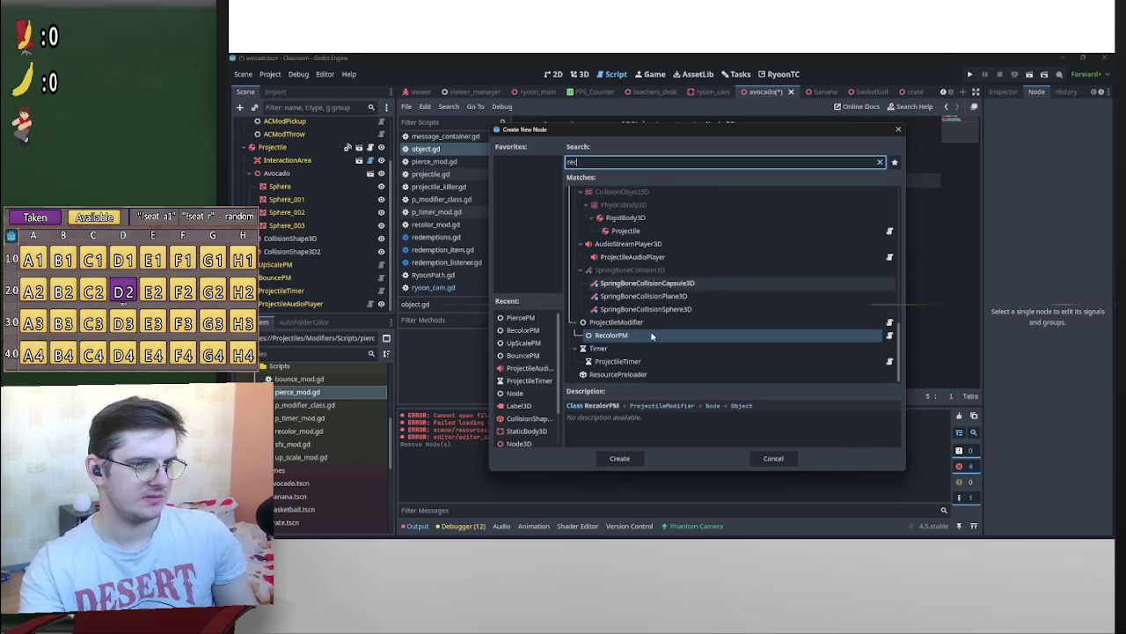
pyautogui.press('Return')
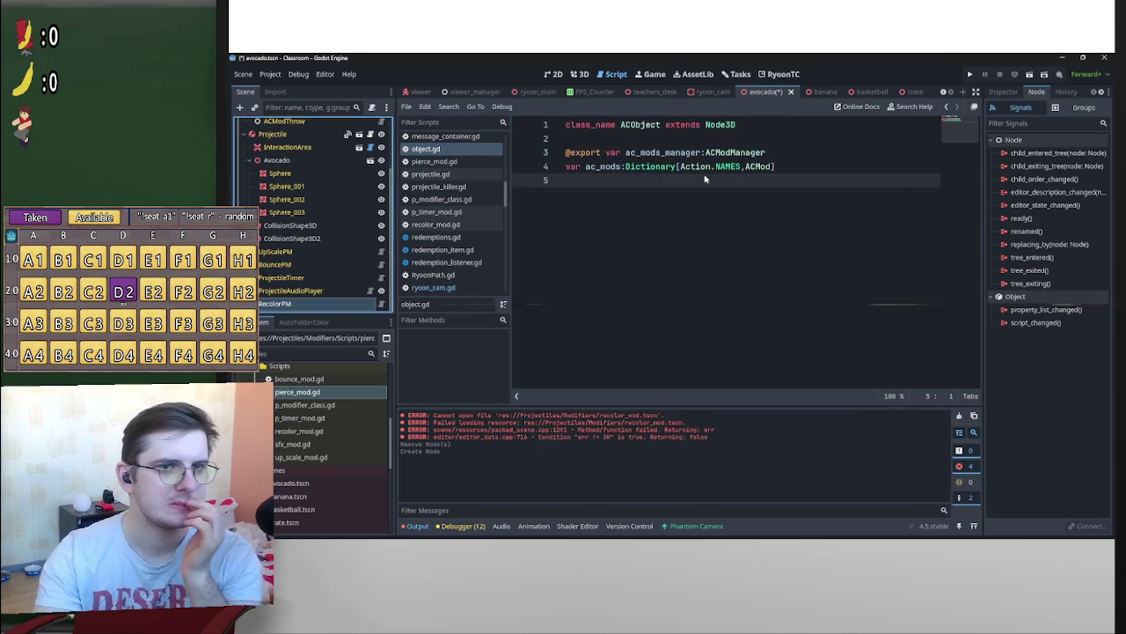
pyautogui.scroll(3, 335, 236)
# Retarget object_thrown to RecolorPM, clear the Output log, then save and close the avocado scene
pyautogui.click(299, 203)
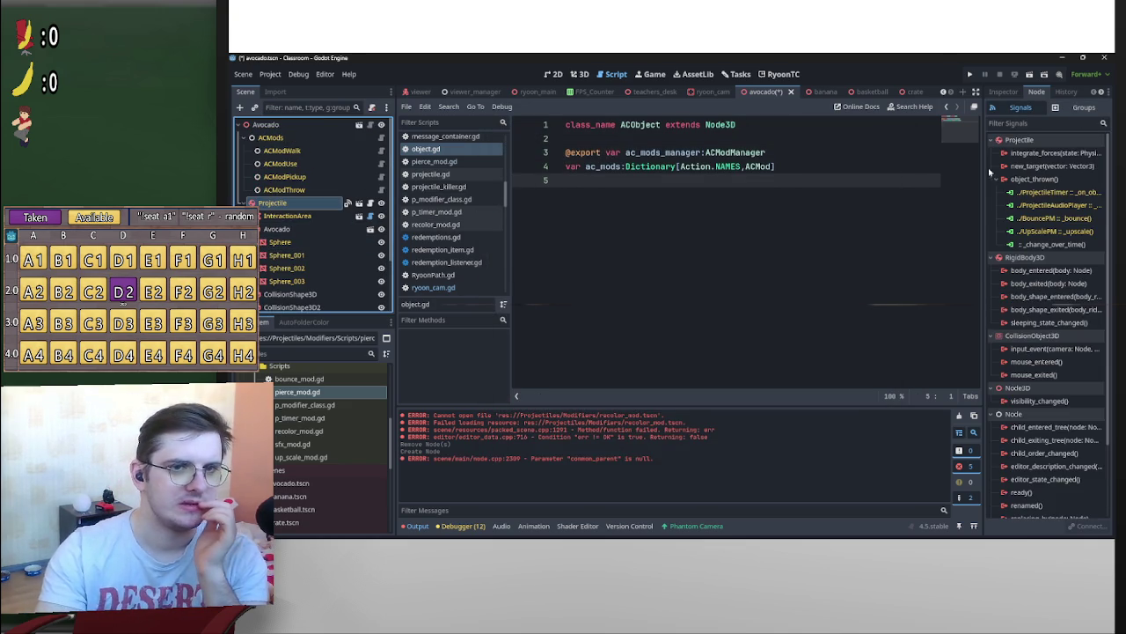
pyautogui.rightClick(1066, 249)
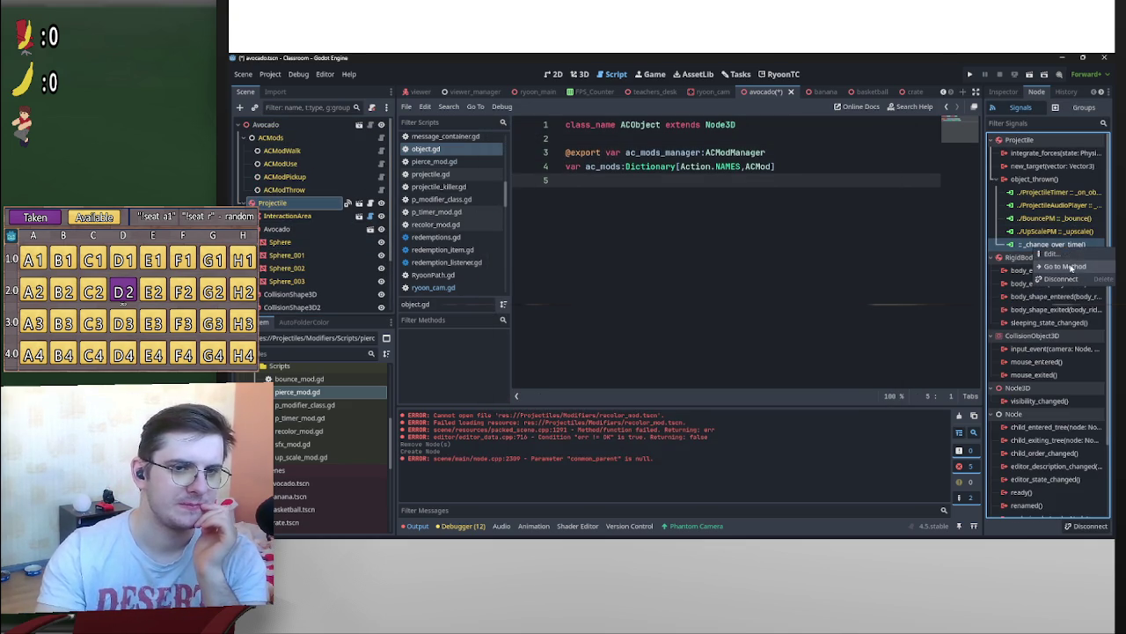
pyautogui.click(1069, 262)
pyautogui.click(564, 330)
pyautogui.click(609, 396)
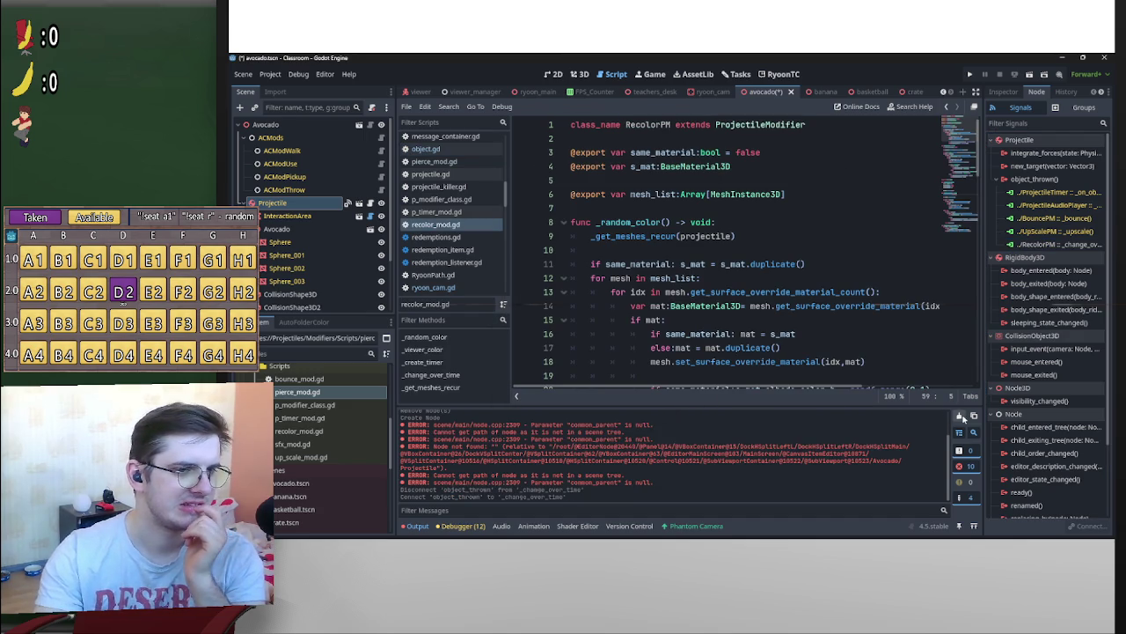
pyautogui.click(960, 416)
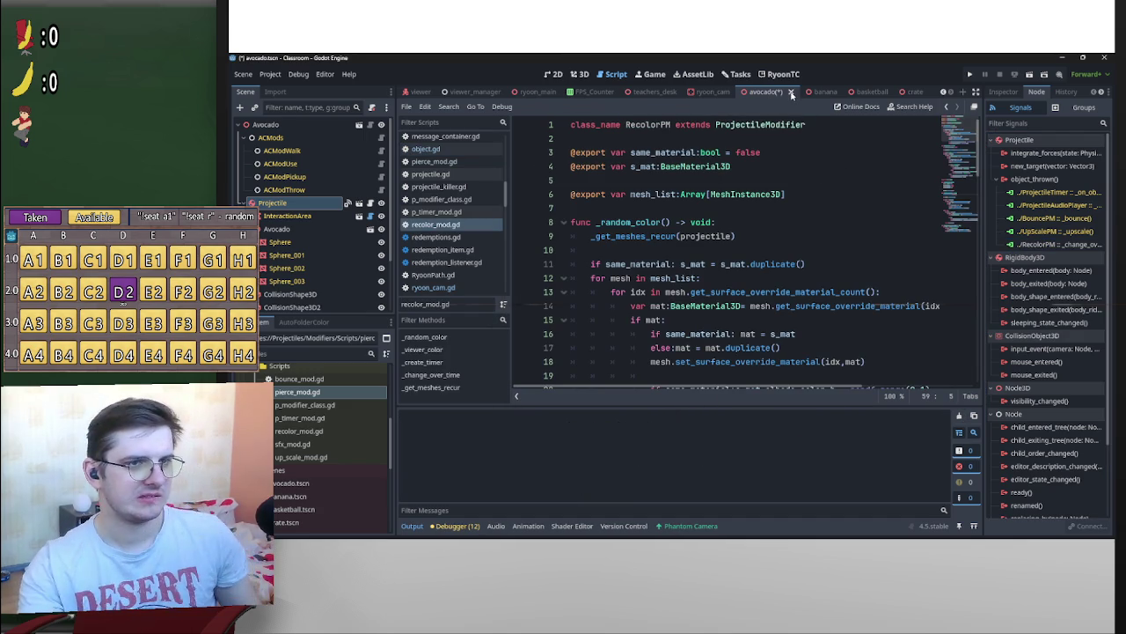
pyautogui.hotkey('ctrl', 's')
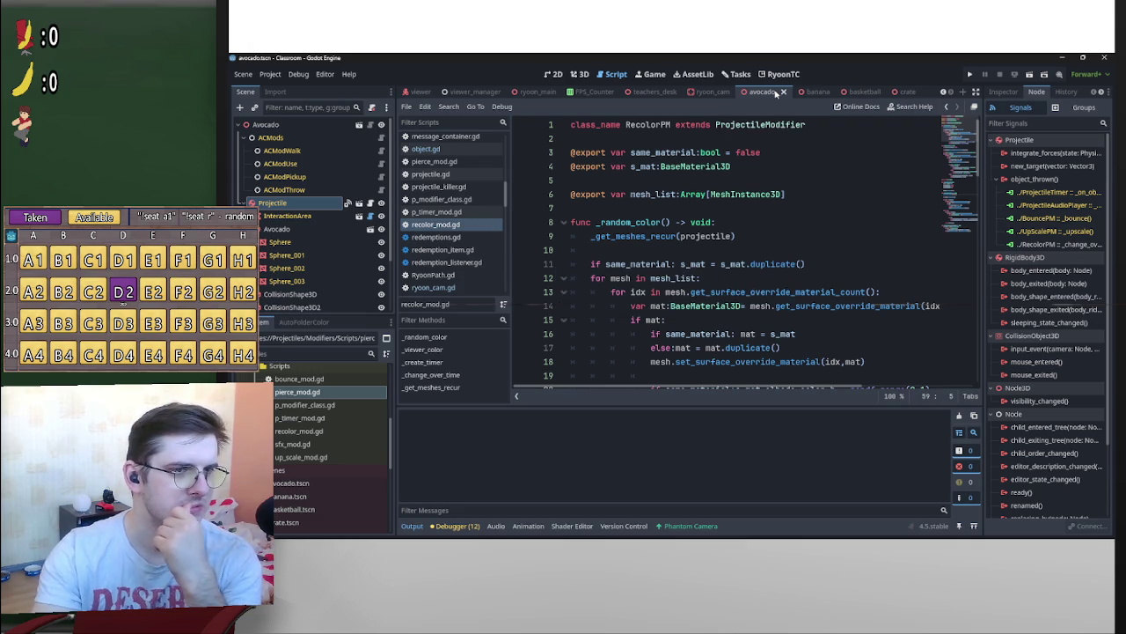
pyautogui.click(783, 92)
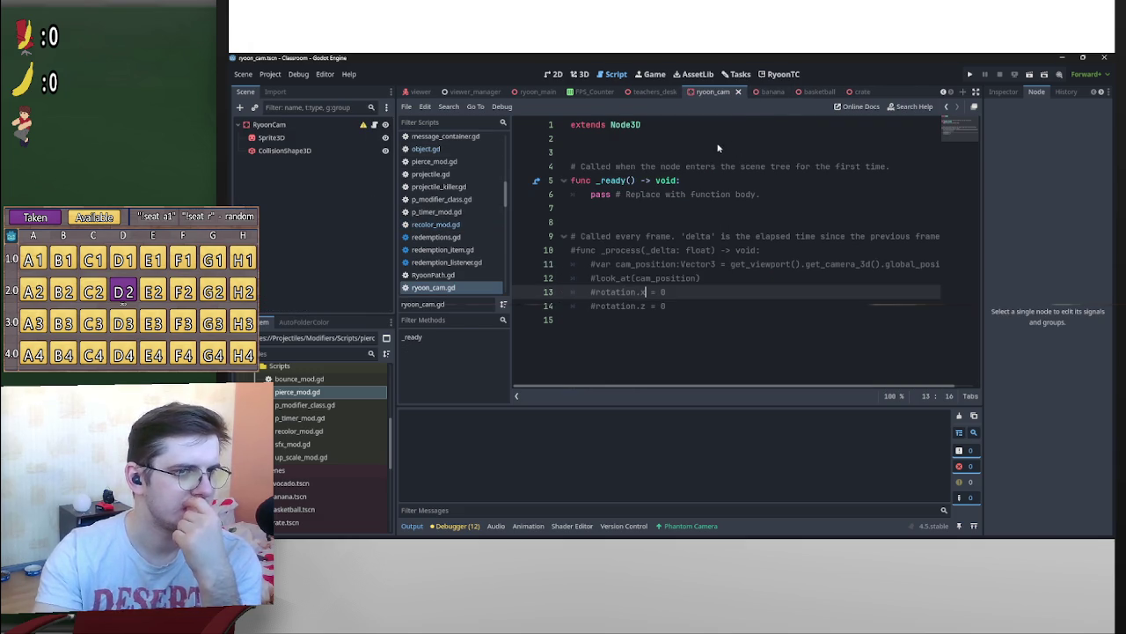
# In the banana scene, replace the broken RecolorMod node with a new RecolorPM node
pyautogui.click(764, 91)
pyautogui.scroll(-3, 308, 264)
pyautogui.click(307, 304)
pyautogui.press('Delete')
pyautogui.press('Return')
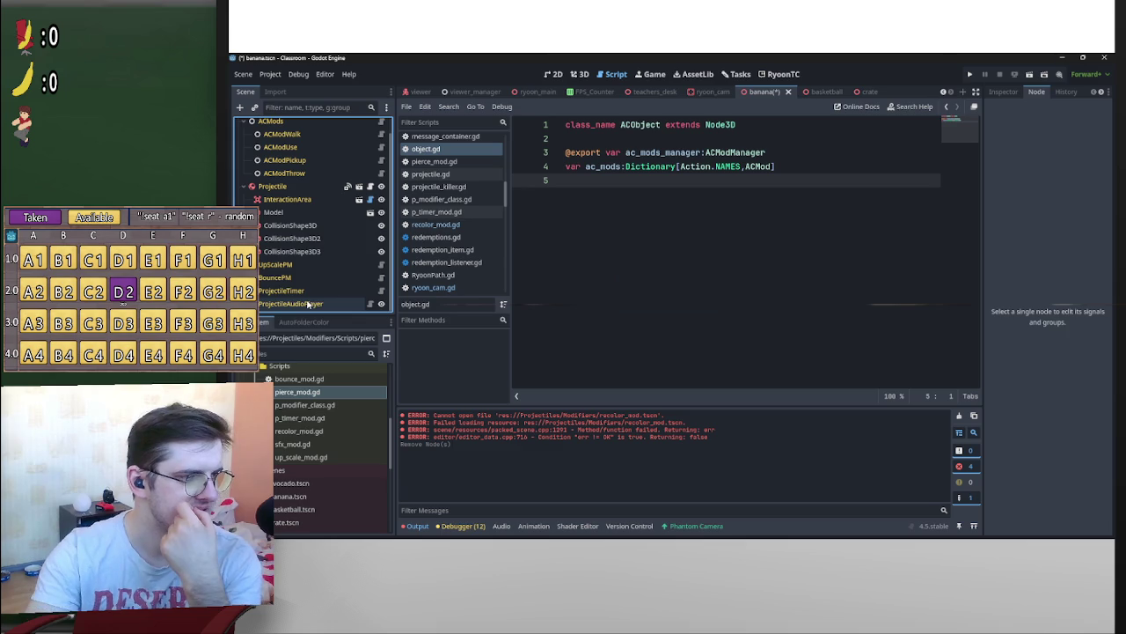
pyautogui.click(240, 107)
pyautogui.write('recolo')
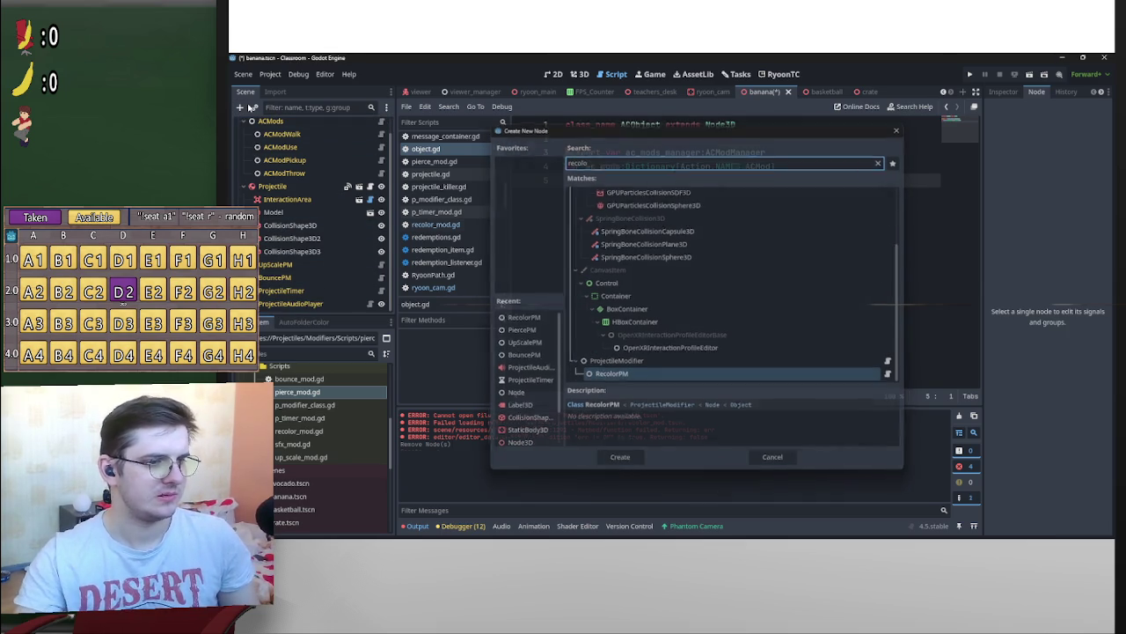
pyautogui.press('Return')
# Retarget the Projectile's object_thrown connection to RecolorPM and save the banana scene
pyautogui.click(274, 173)
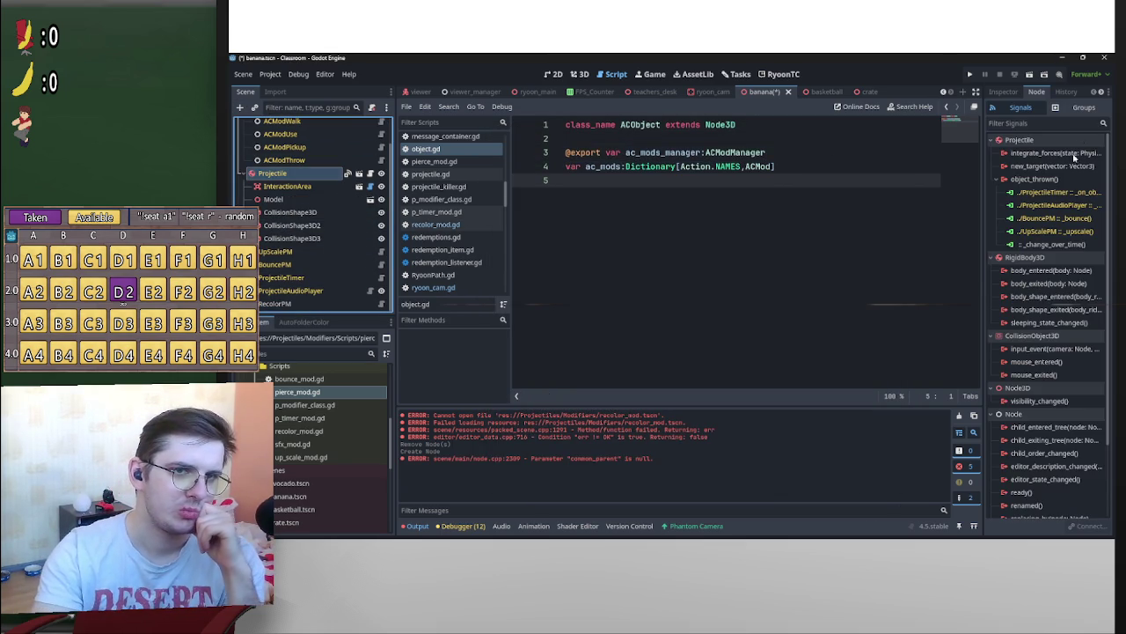
pyautogui.rightClick(1056, 244)
pyautogui.click(1065, 251)
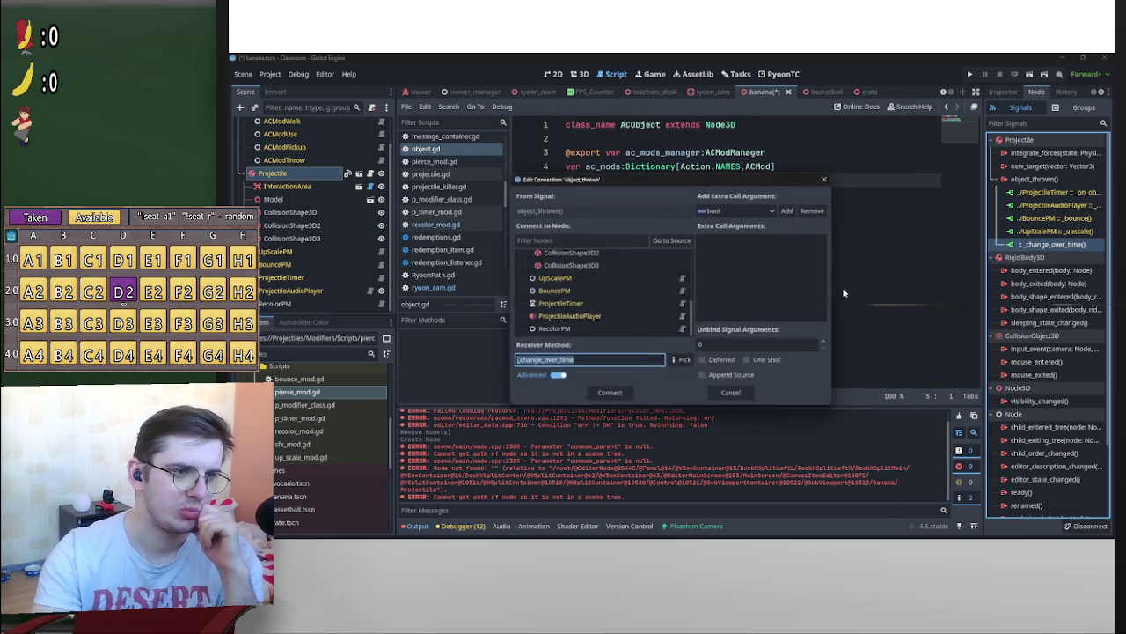
pyautogui.click(592, 326)
pyautogui.click(611, 396)
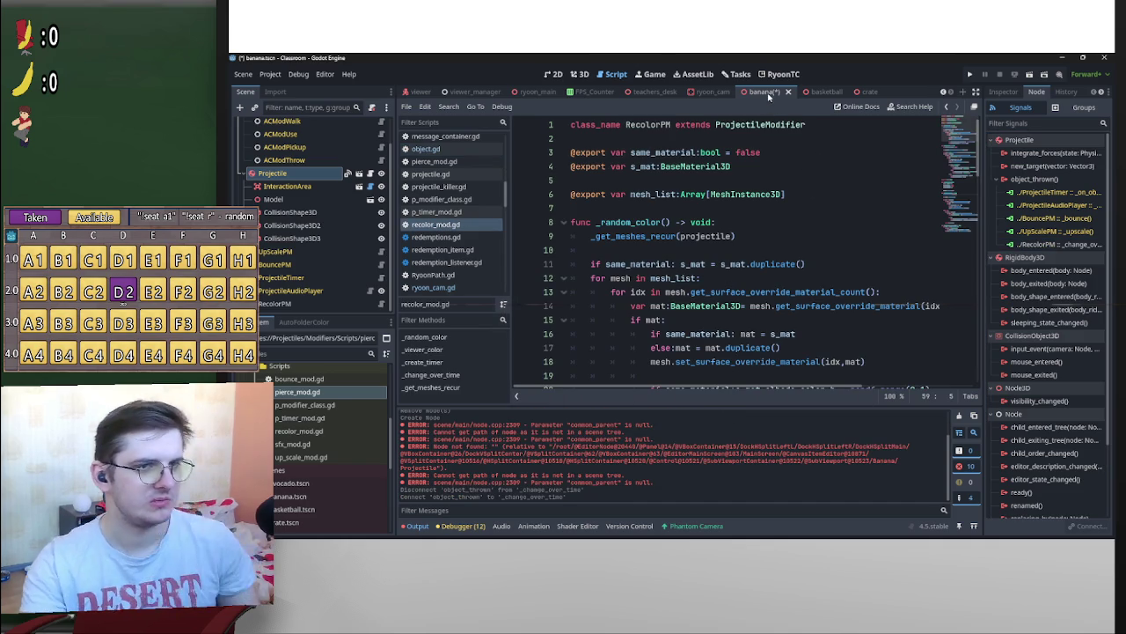
pyautogui.hotkey('ctrl', 's')
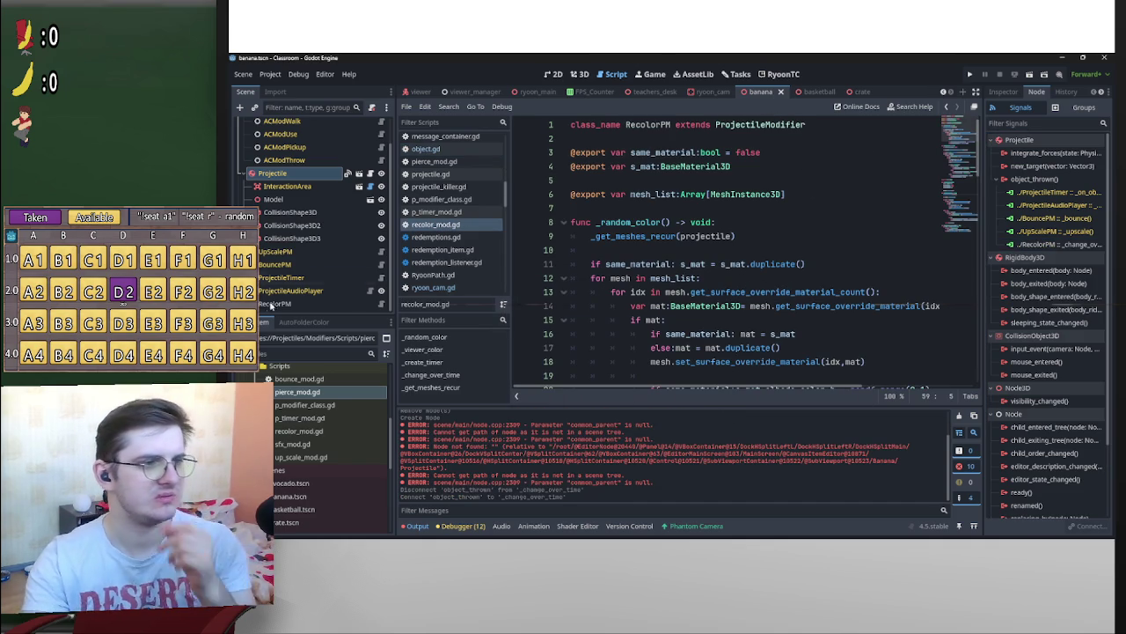
# Assign the Projectile node to RecolorPM's Projectile property in the Inspector
pyautogui.click(274, 304)
pyautogui.click(1004, 92)
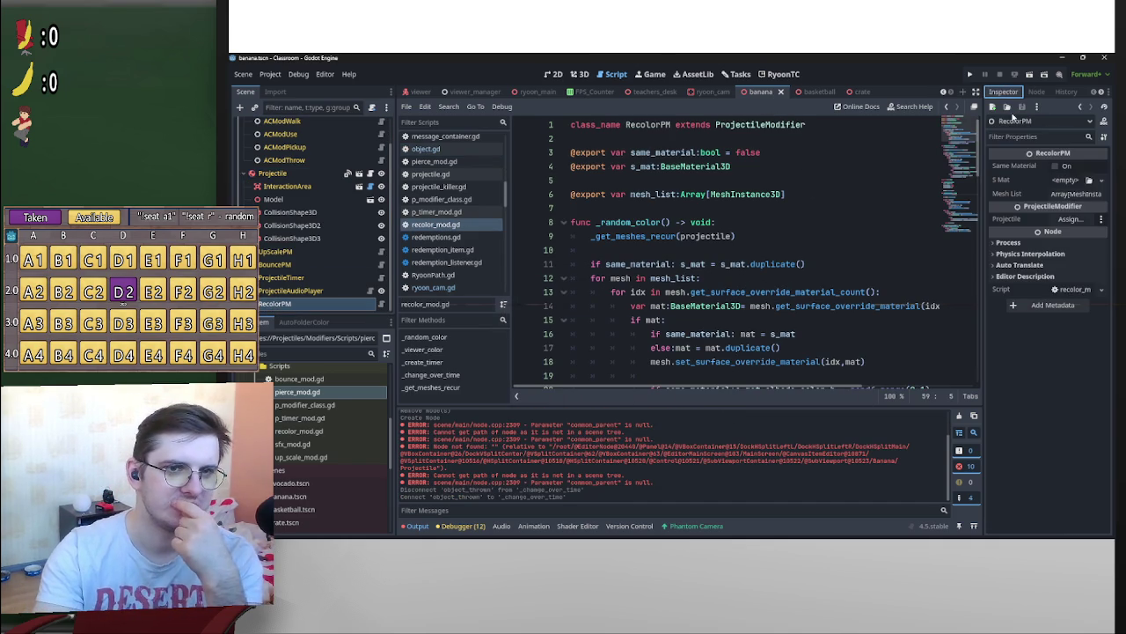
pyautogui.click(1070, 218)
pyautogui.doubleClick(634, 194)
pyautogui.click(645, 306)
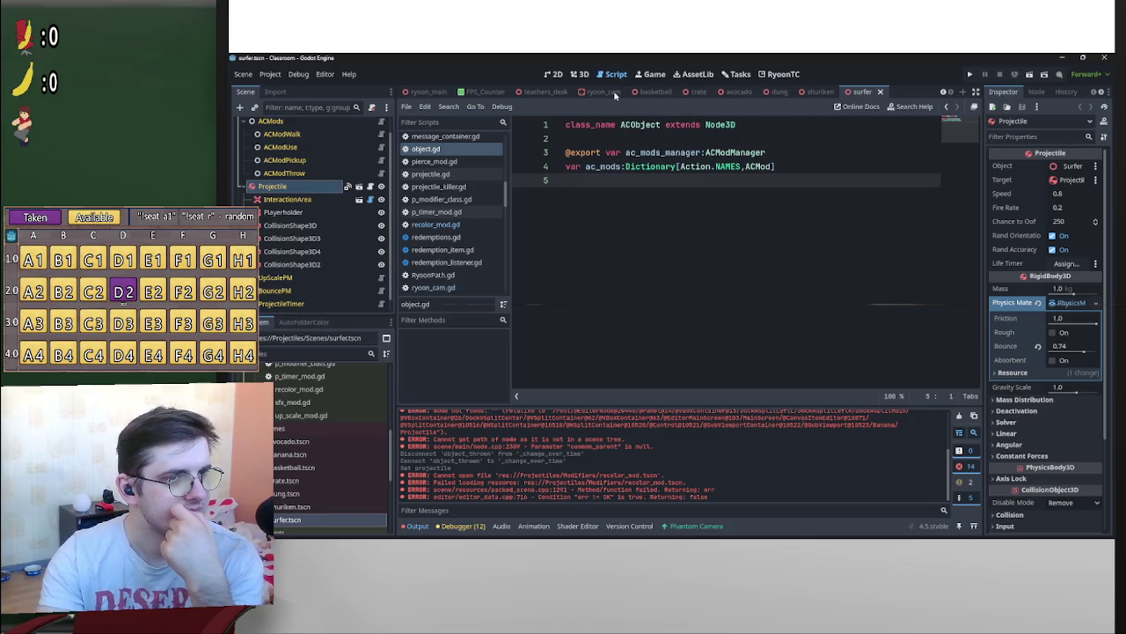
# Check the basketball Projectile's connected signals, then close the basketball and surfer scenes
pyautogui.click(656, 91)
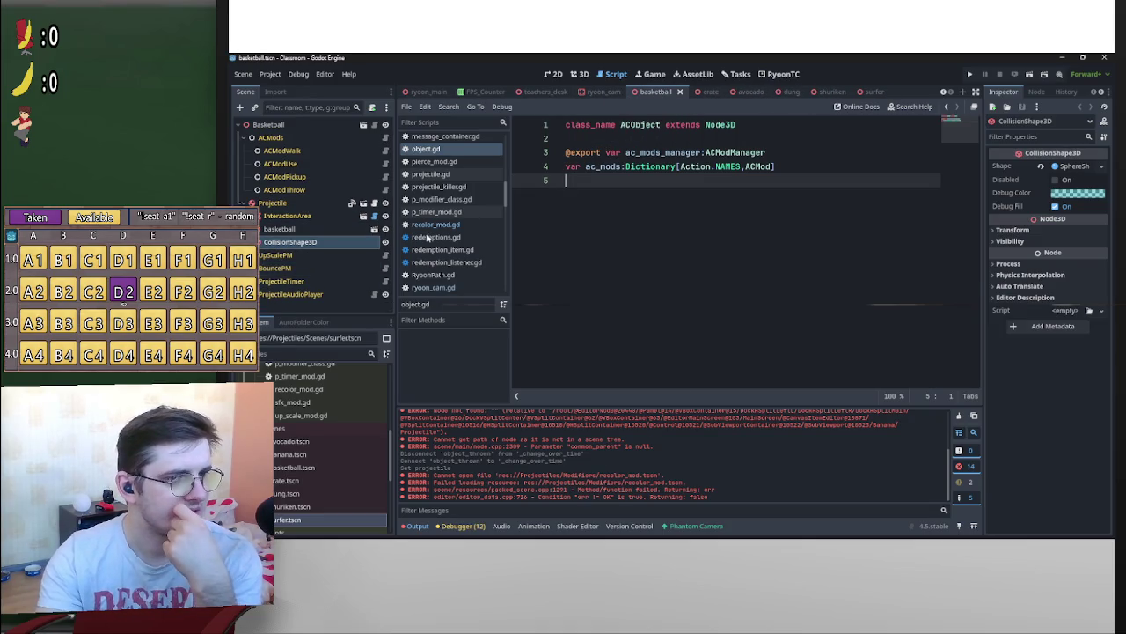
pyautogui.click(308, 203)
pyautogui.click(1036, 92)
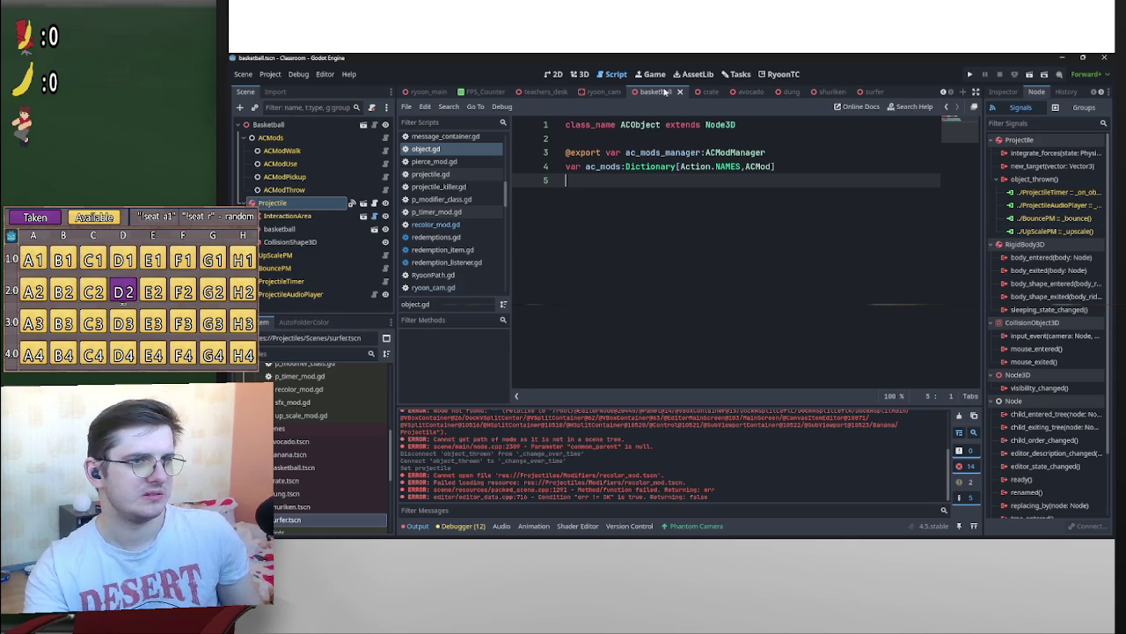
pyautogui.click(679, 92)
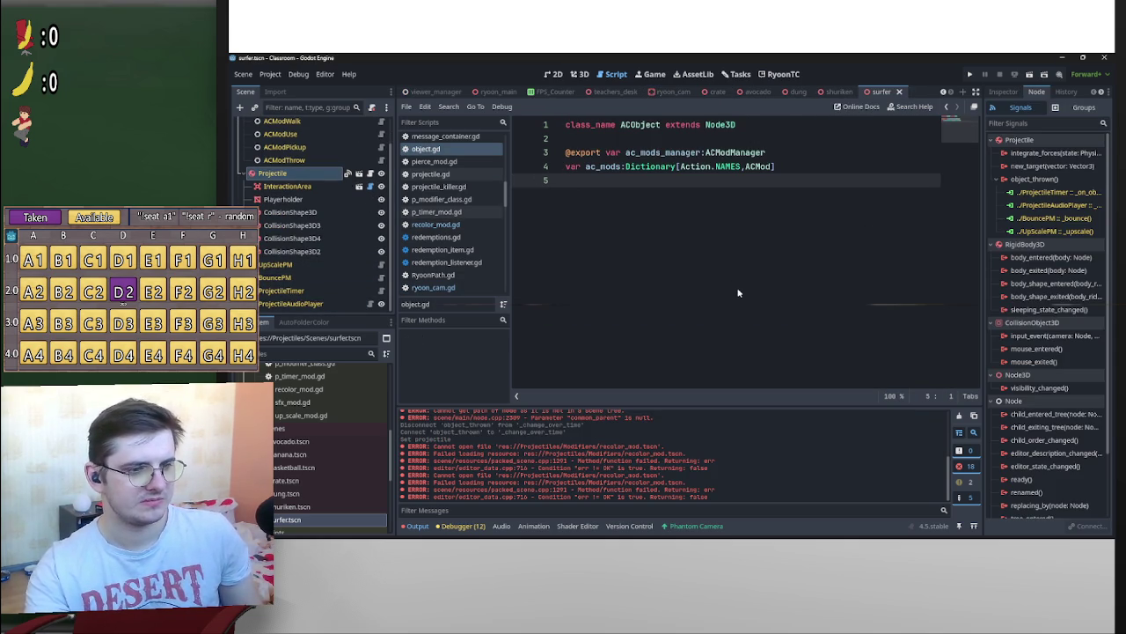
pyautogui.middleClick(878, 92)
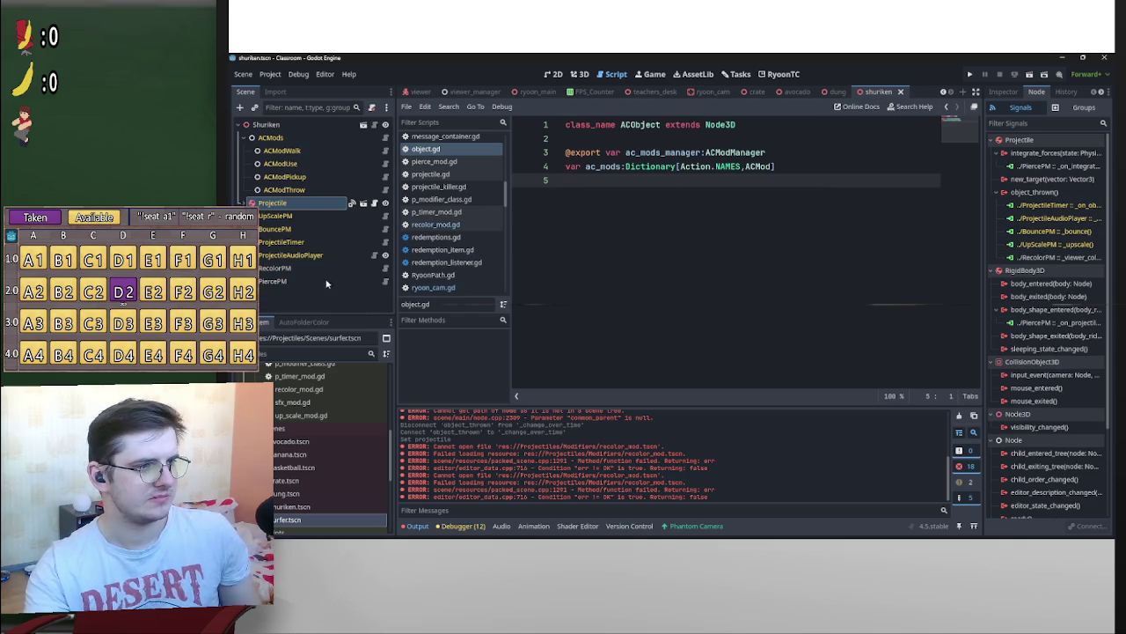
# Assign Projectile to the shuriken's PiercePM modifier, select its RecolorPM, and save the shuriken scene
pyautogui.click(314, 280)
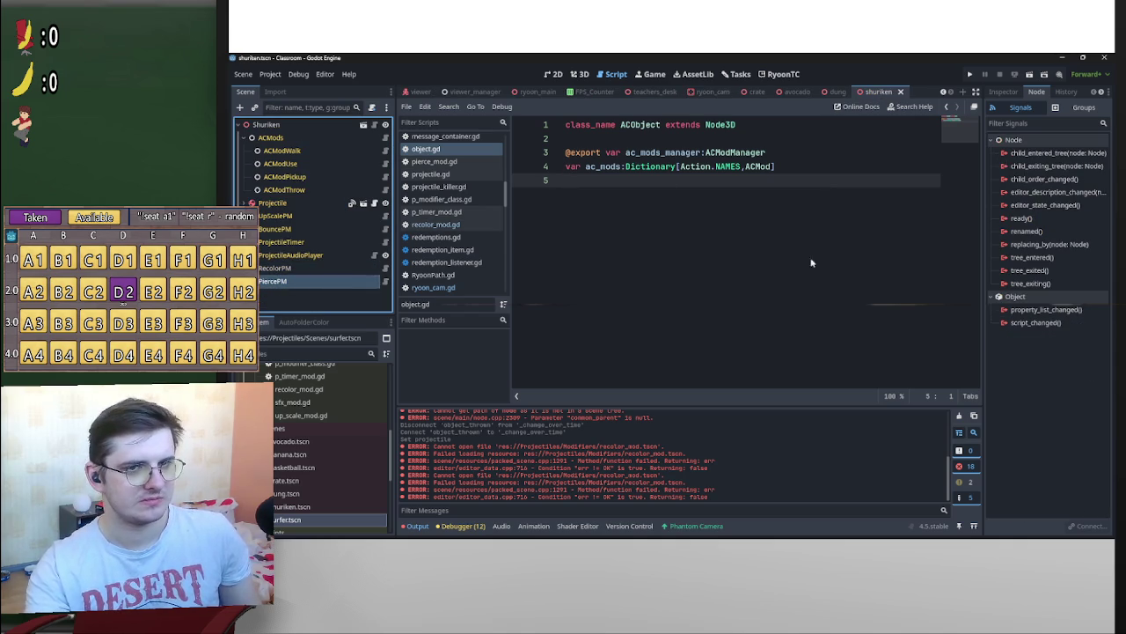
pyautogui.click(1004, 92)
pyautogui.click(1071, 190)
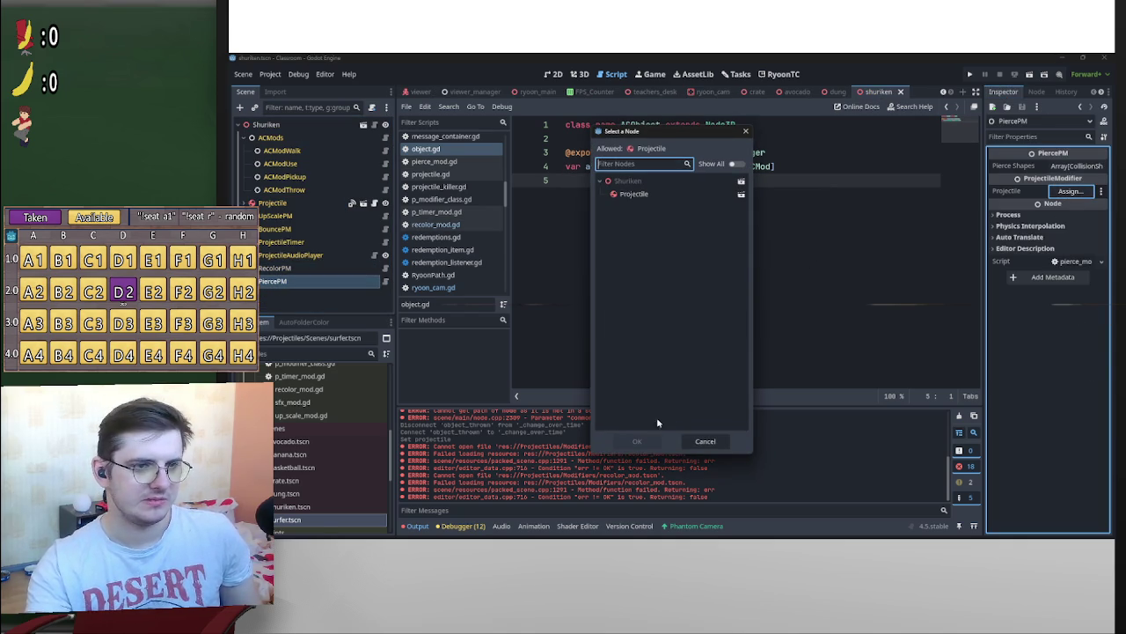
pyautogui.doubleClick(635, 194)
pyautogui.click(291, 267)
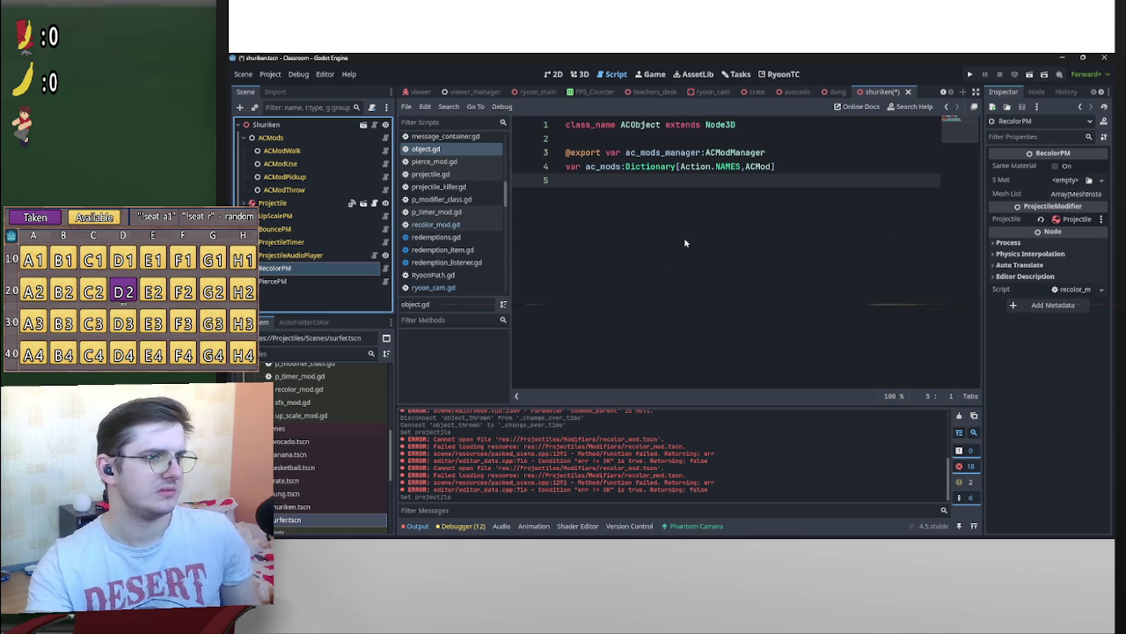
pyautogui.click(691, 153)
pyautogui.hotkey('ctrl', 's')
# Check the dung Projectile's connected signals and close the dung scene
pyautogui.click(836, 92)
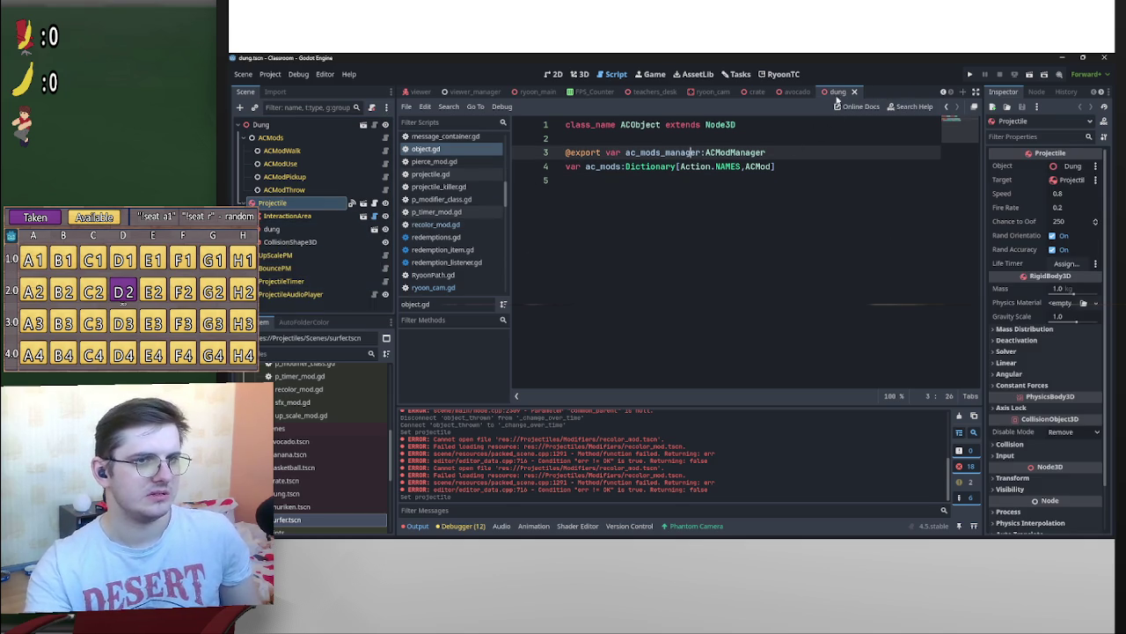
pyautogui.click(1036, 91)
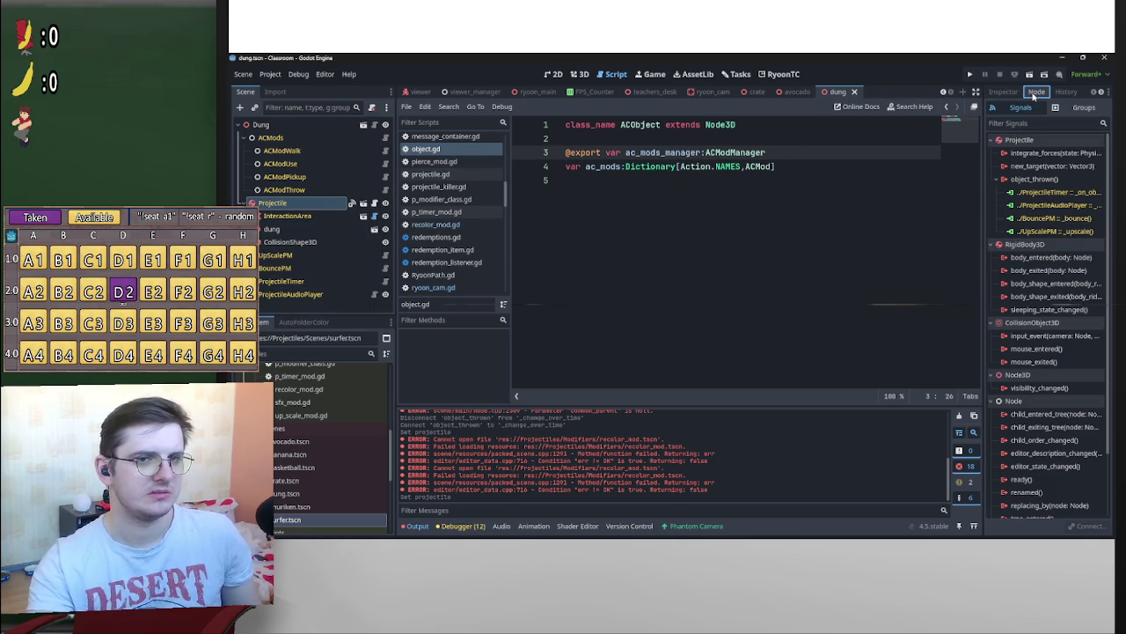
pyautogui.middleClick(837, 91)
# Set the avocado RecolorPM's Projectile property to the Projectile node and save the scene
pyautogui.scroll(-2, 278, 302)
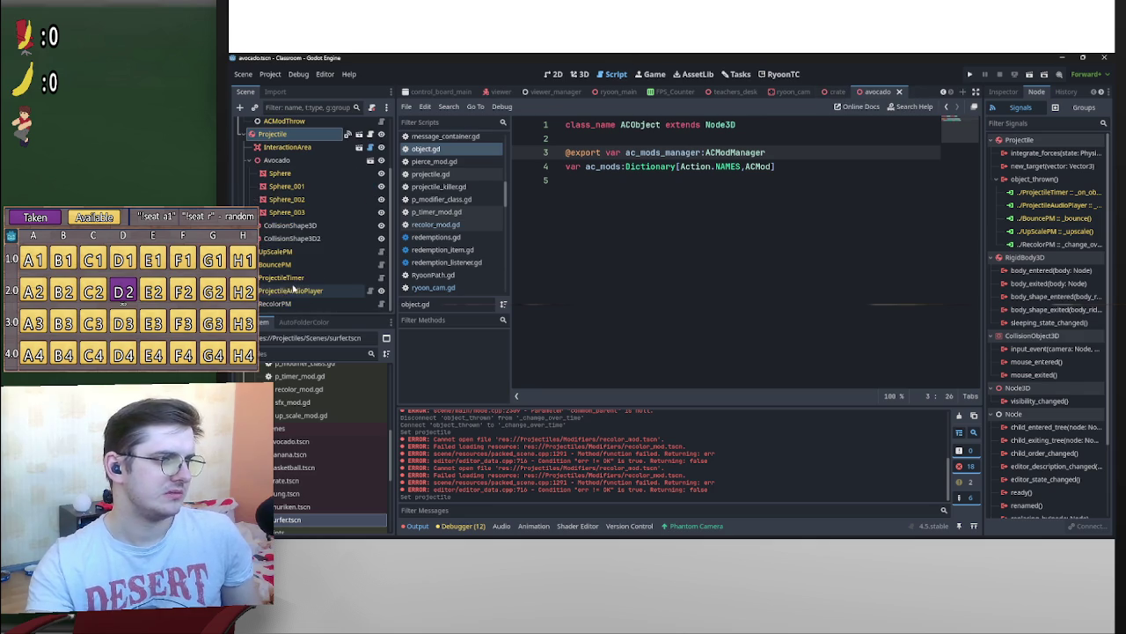
pyautogui.click(278, 303)
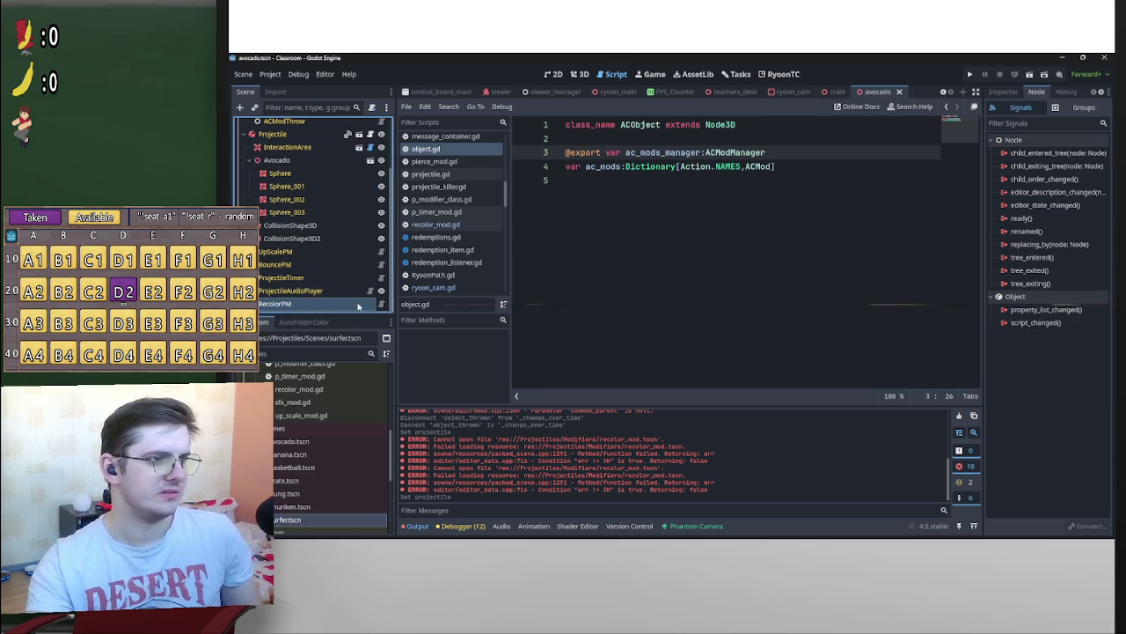
pyautogui.click(1003, 91)
pyautogui.click(1068, 219)
pyautogui.click(668, 197)
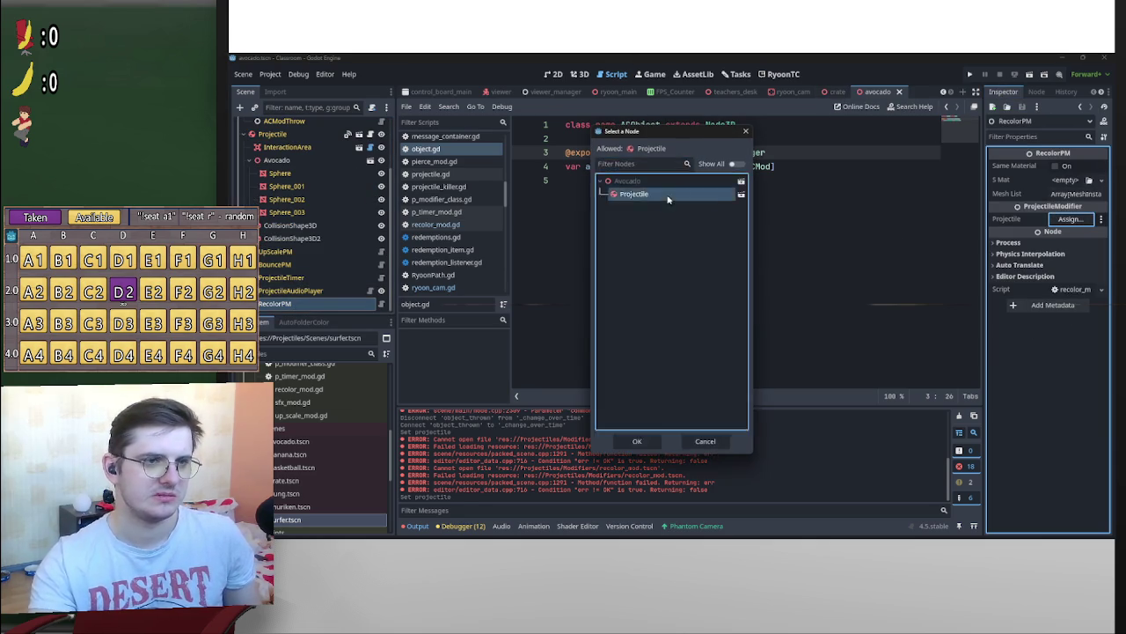
pyautogui.click(707, 440)
pyautogui.hotkey('ctrl', 's')
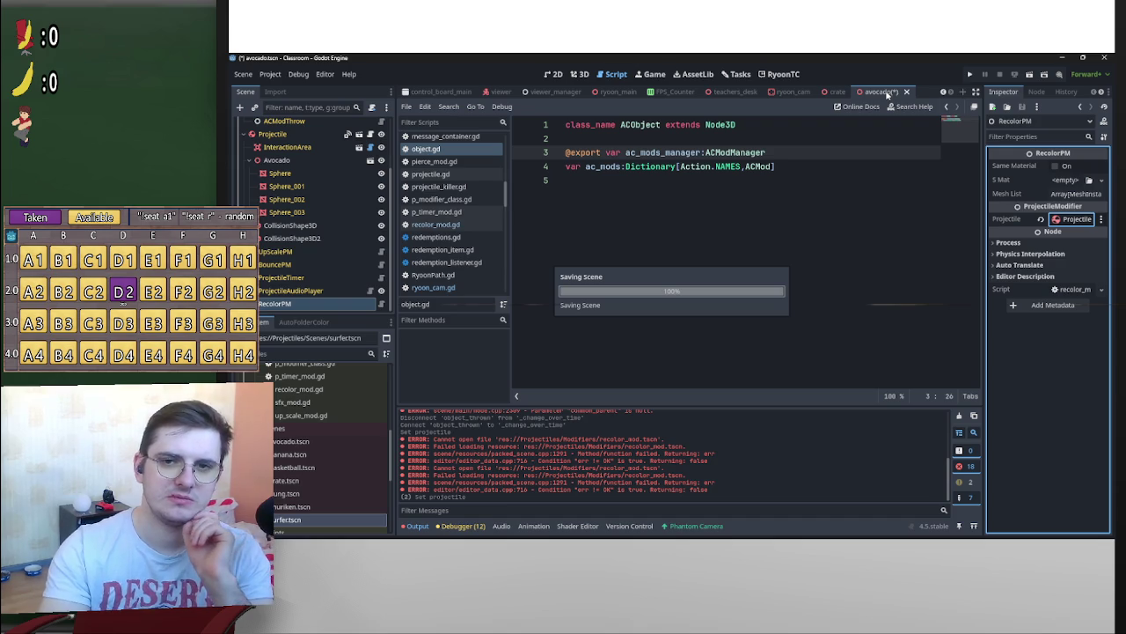
pyautogui.click(813, 250)
pyautogui.click(837, 92)
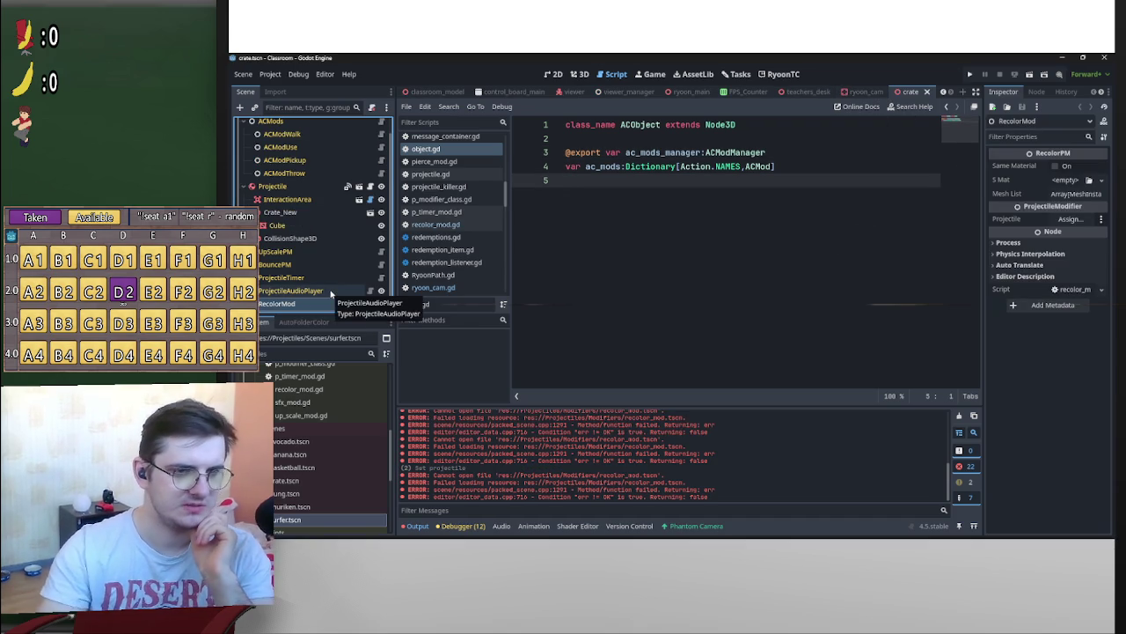
# Replace the crate's RecolorMod with a new RecolorPM node whose Projectile is Projectile
pyautogui.press('Delete')
pyautogui.press('Return')
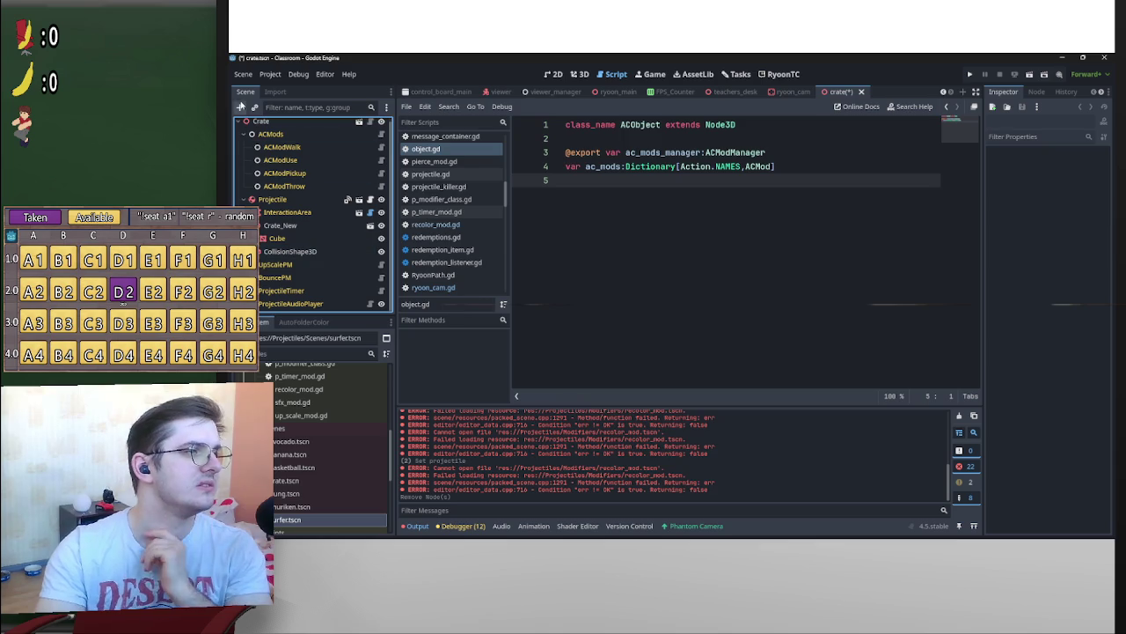
pyautogui.click(240, 106)
pyautogui.write('recolor')
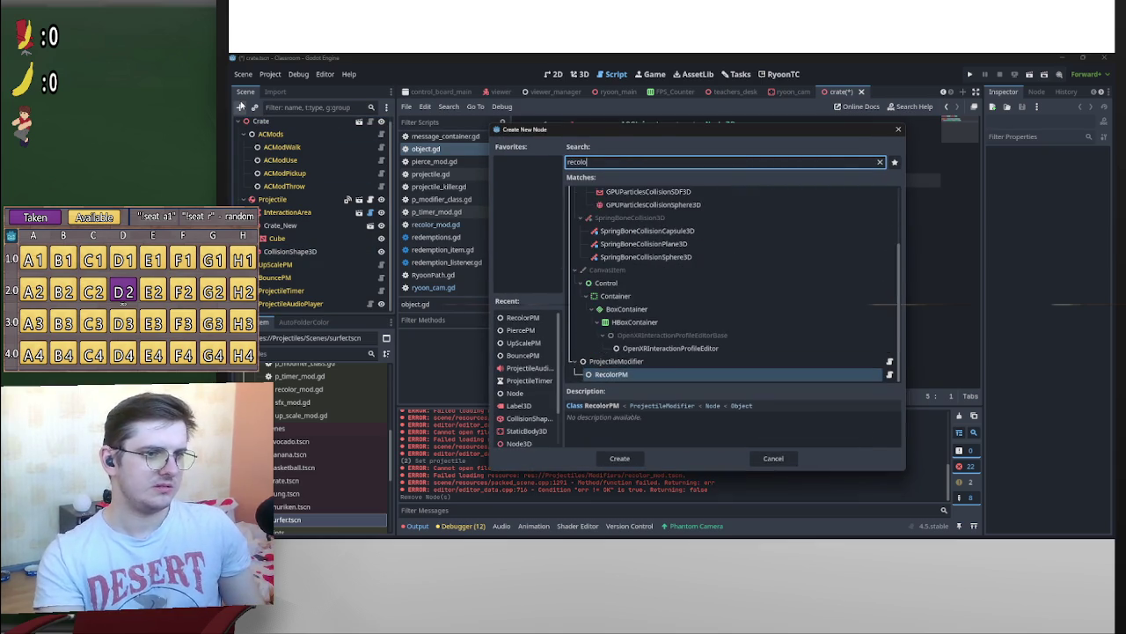
pyautogui.press('Return')
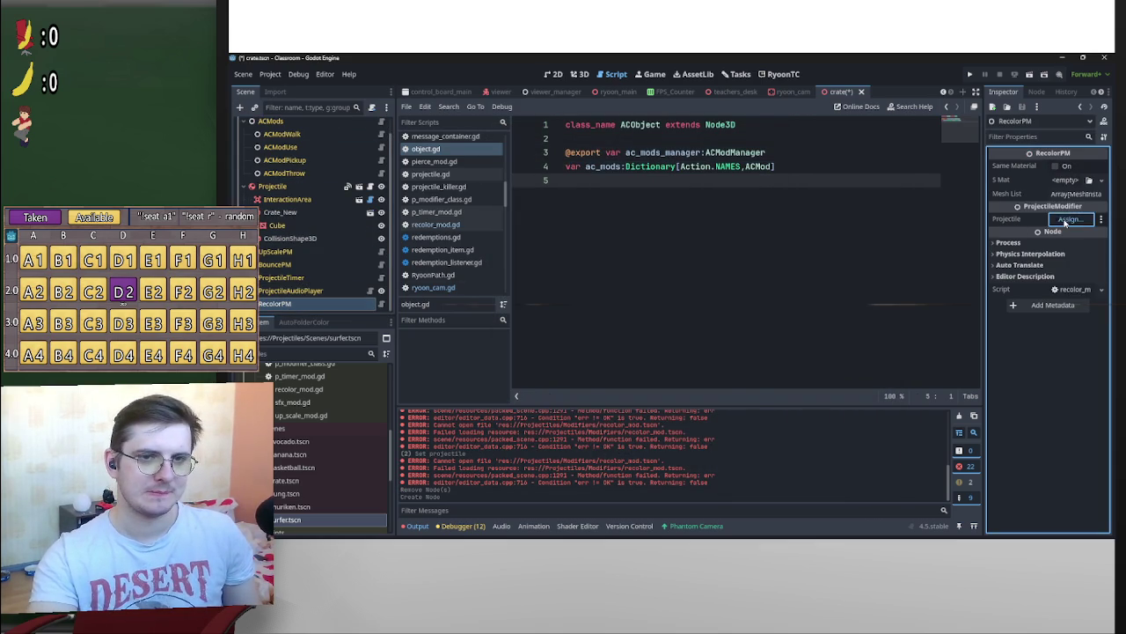
pyautogui.click(1069, 218)
pyautogui.doubleClick(652, 196)
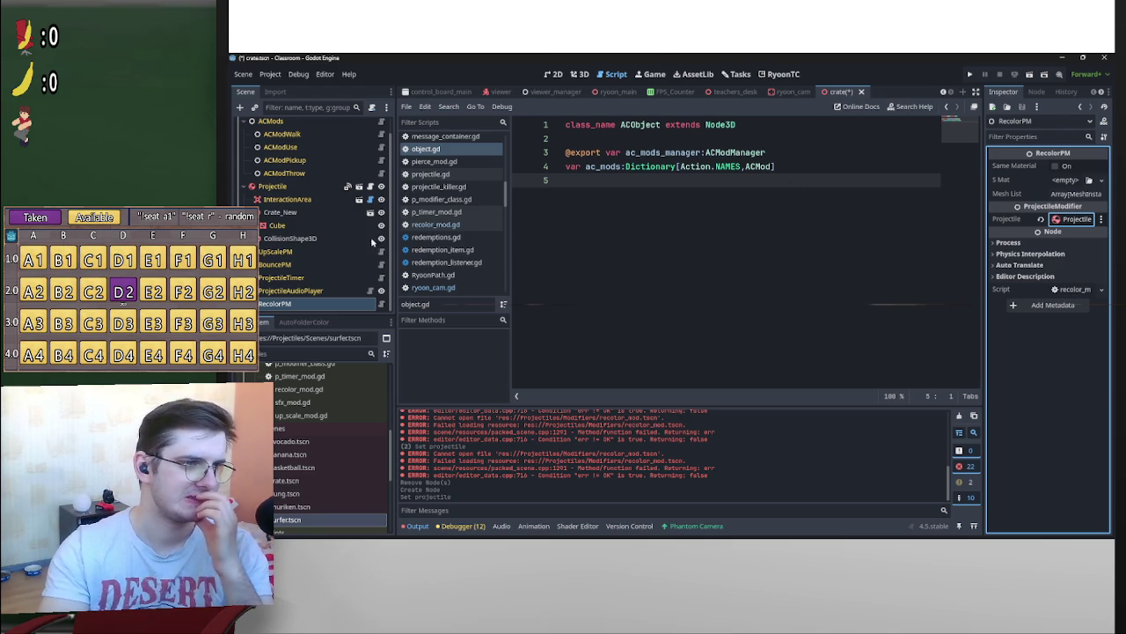
# Add the Cube mesh to RecolorPM's Mesh List and save the crate scene
pyautogui.moveTo(295, 230)
pyautogui.mouseDown()
pyautogui.moveTo(627, 219)
pyautogui.moveTo(322, 233)
pyautogui.mouseUp()
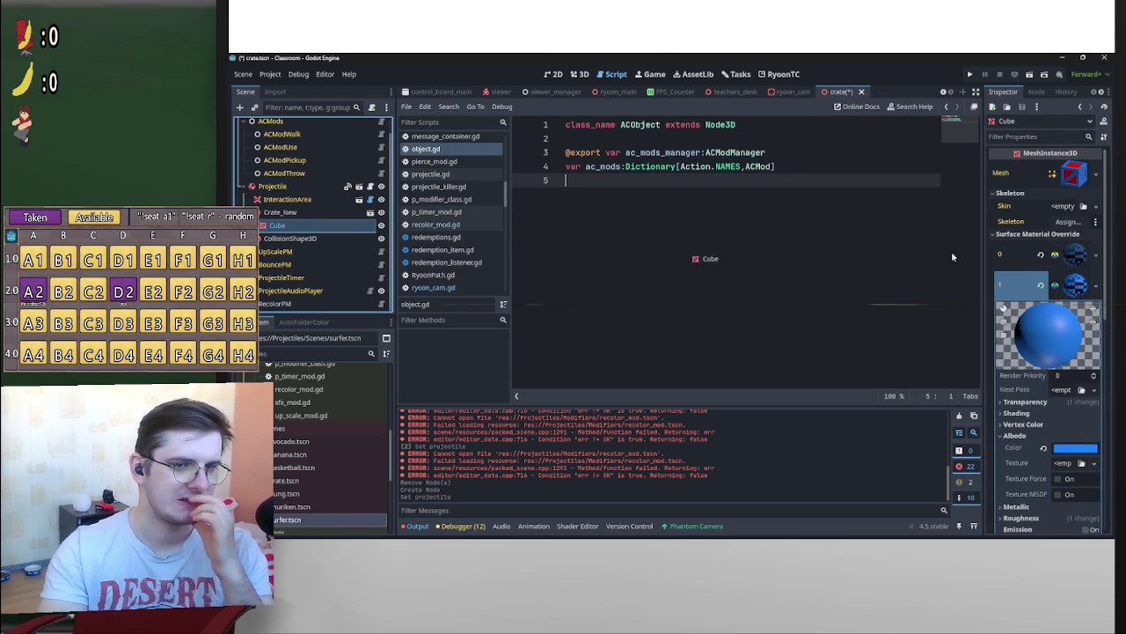
pyautogui.scroll(-10, 1030, 291)
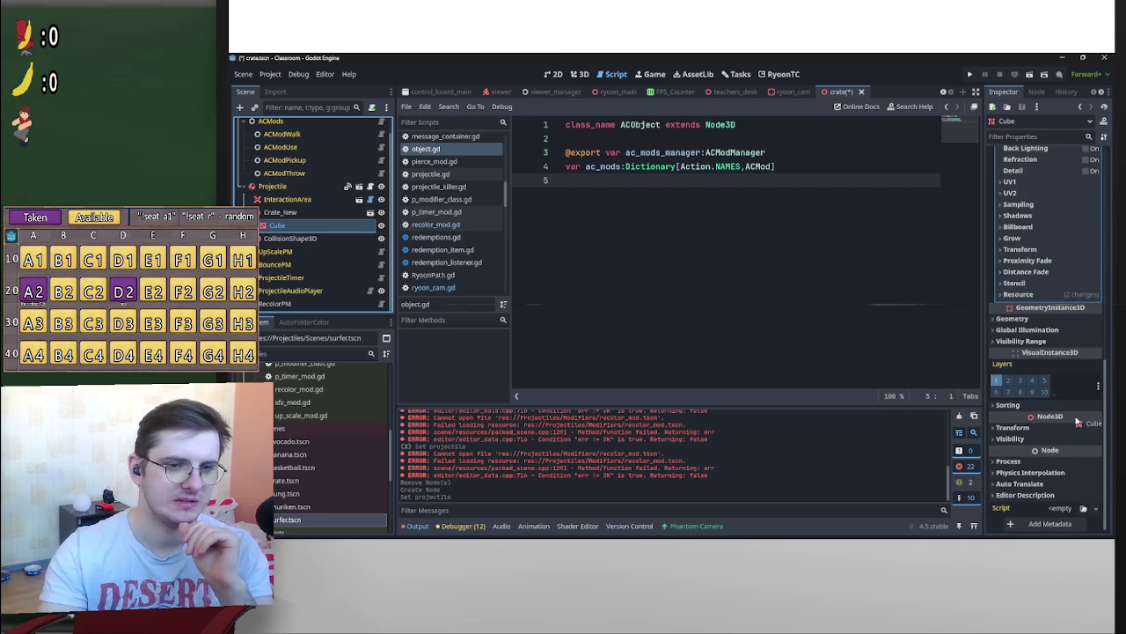
pyautogui.moveTo(763, 389)
pyautogui.mouseDown()
pyautogui.moveTo(300, 280)
pyautogui.moveTo(290, 303)
pyautogui.moveTo(1065, 194)
pyautogui.mouseUp()
pyautogui.hotkey('ctrl', 's')
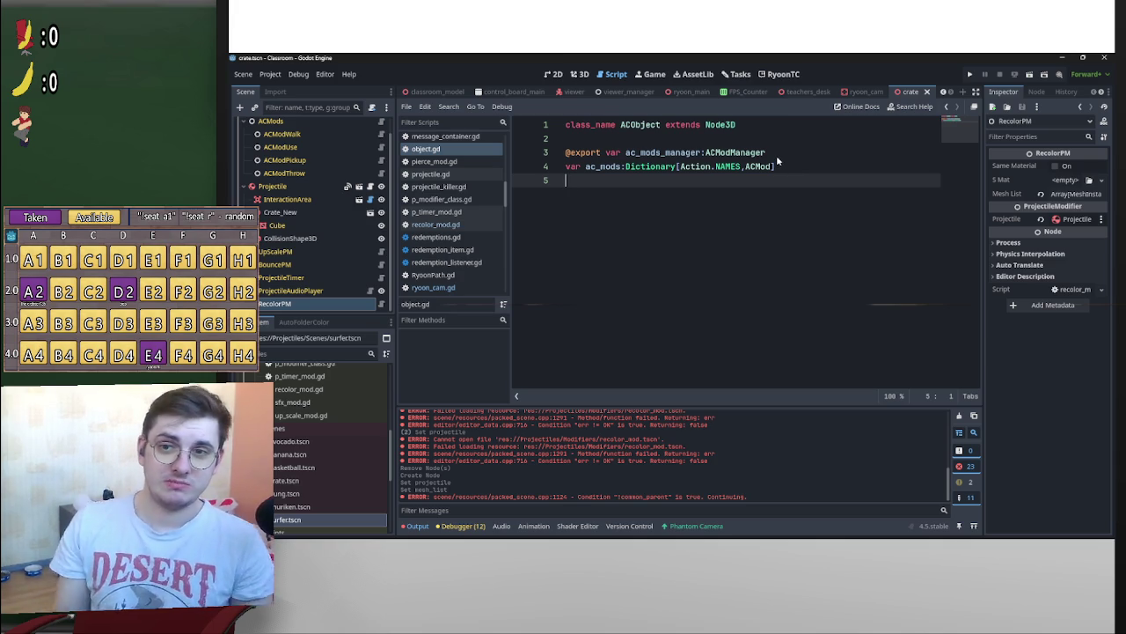
# Switch to the YouTube channel page in the browser and scroll through it
pyautogui.hotkey('alt', 'Tab')
pyautogui.scroll(-1, 1016, 251)
pyautogui.scroll(-2, 1017, 251)
pyautogui.scroll(1, 616, 220)
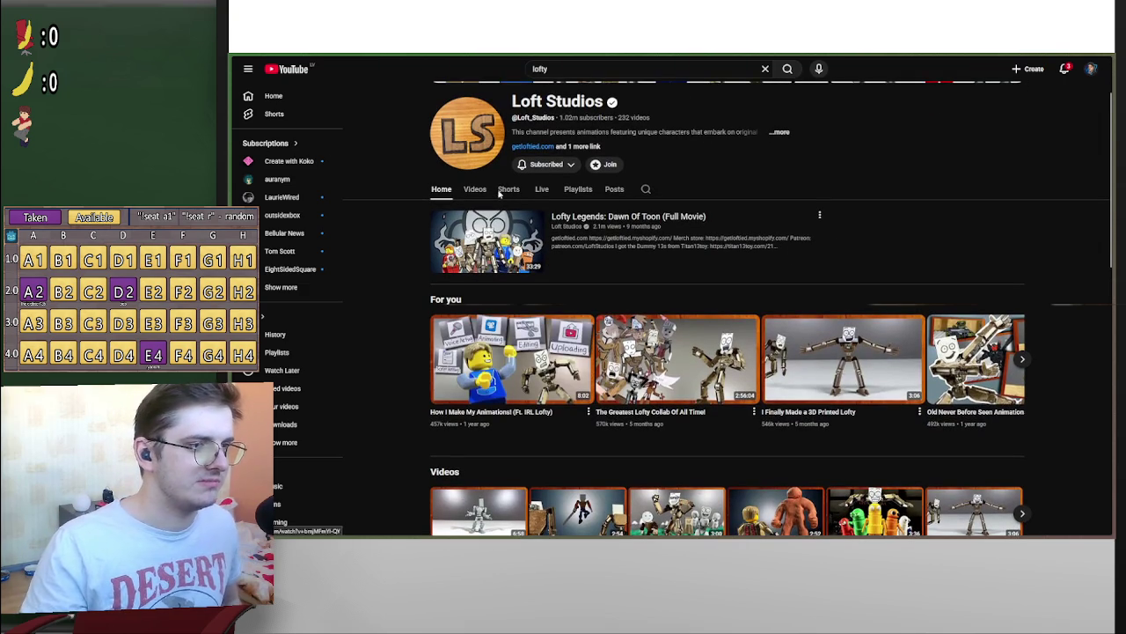
# Open the video 'I FINALLY DID IT!' from the channel's video list
pyautogui.click(475, 190)
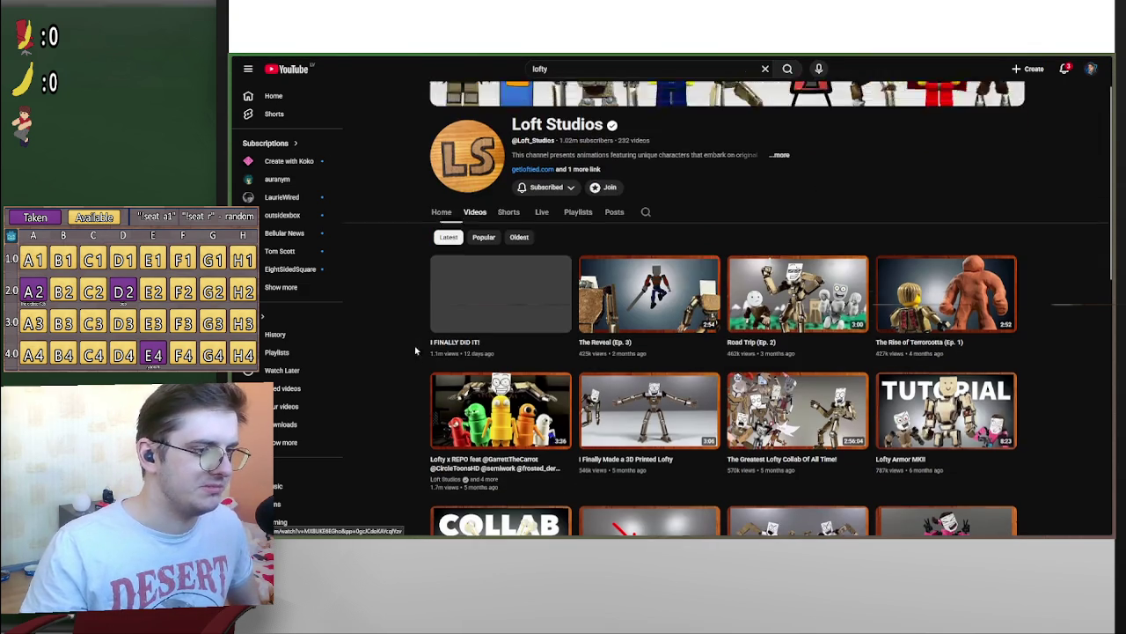
pyautogui.moveTo(528, 293)
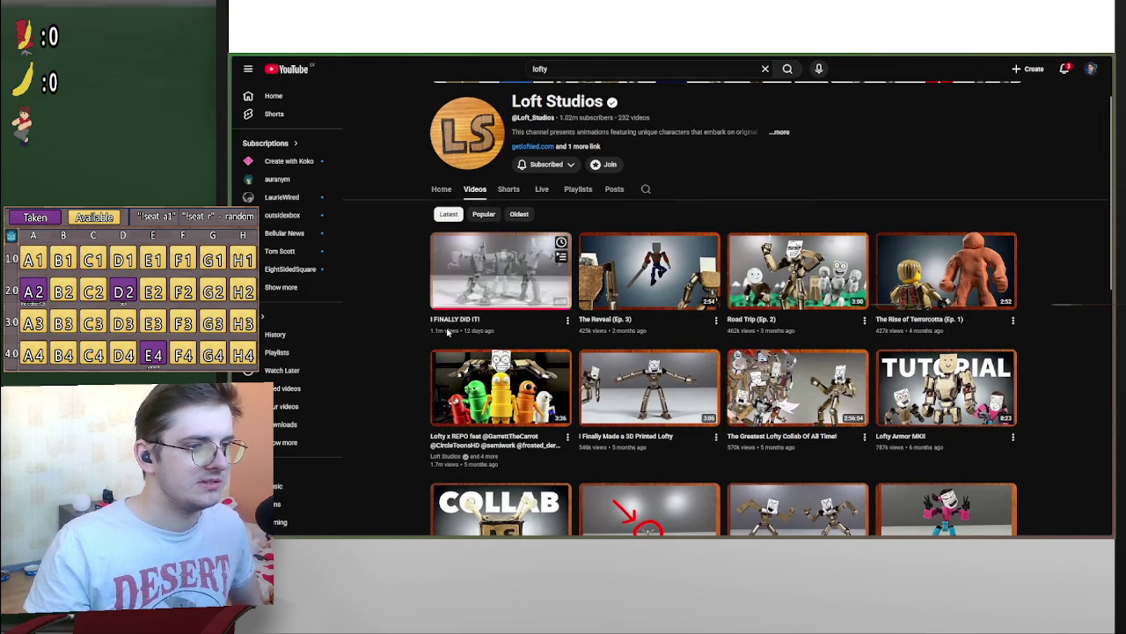
pyautogui.click(494, 271)
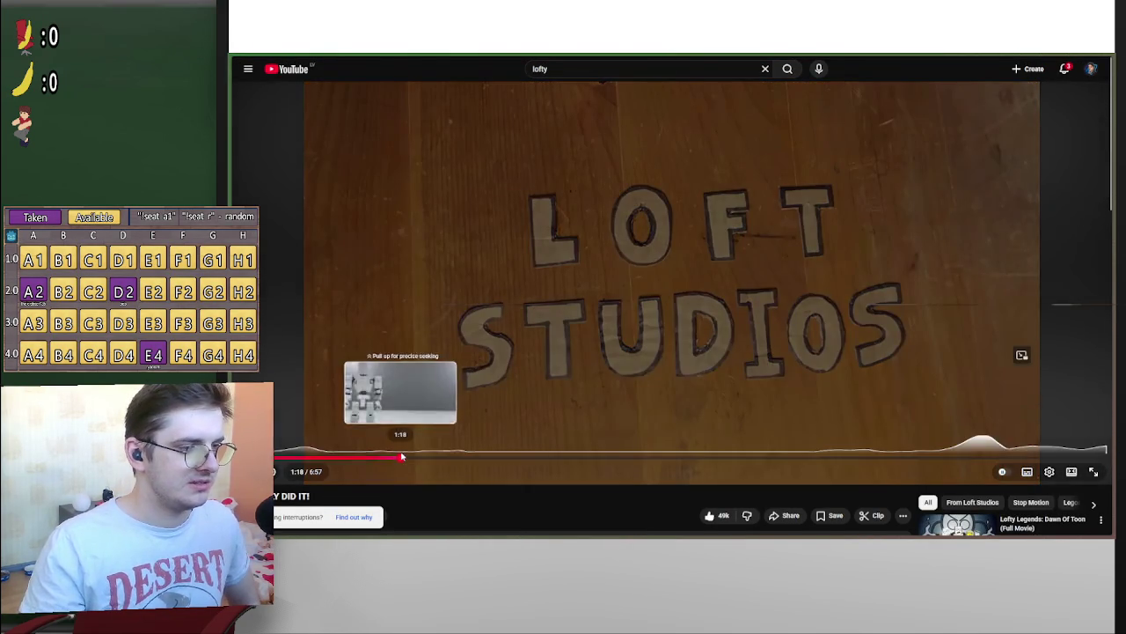
# Skip the video ahead through 1:18, 2:03 and 3:29 to 5:05
pyautogui.click(401, 458)
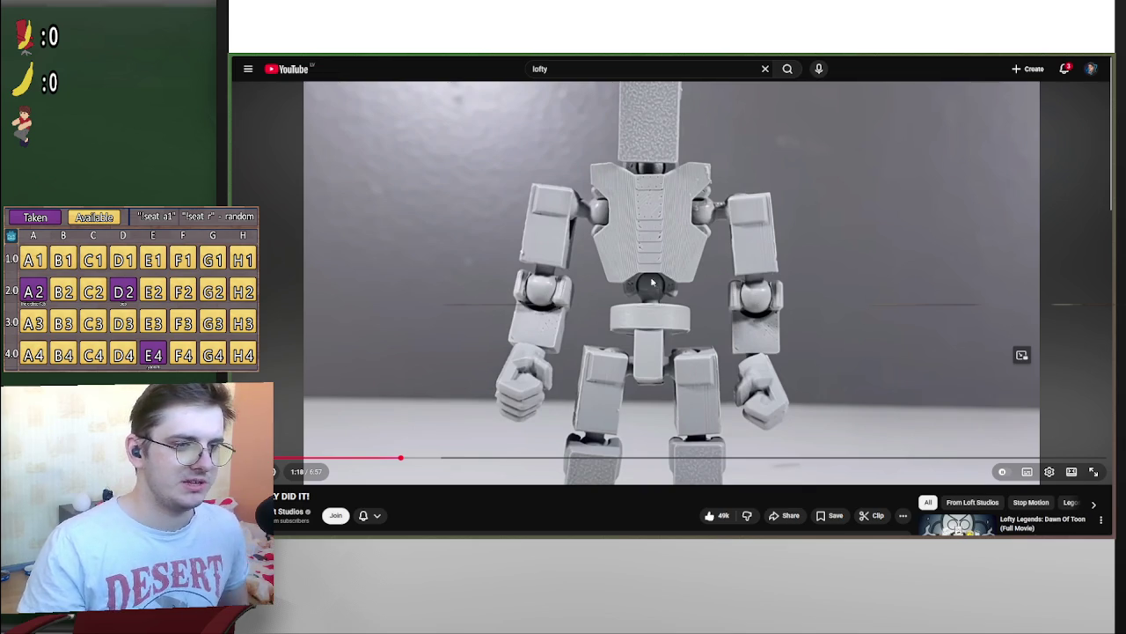
pyautogui.moveTo(431, 459); pyautogui.dragTo(492, 457)
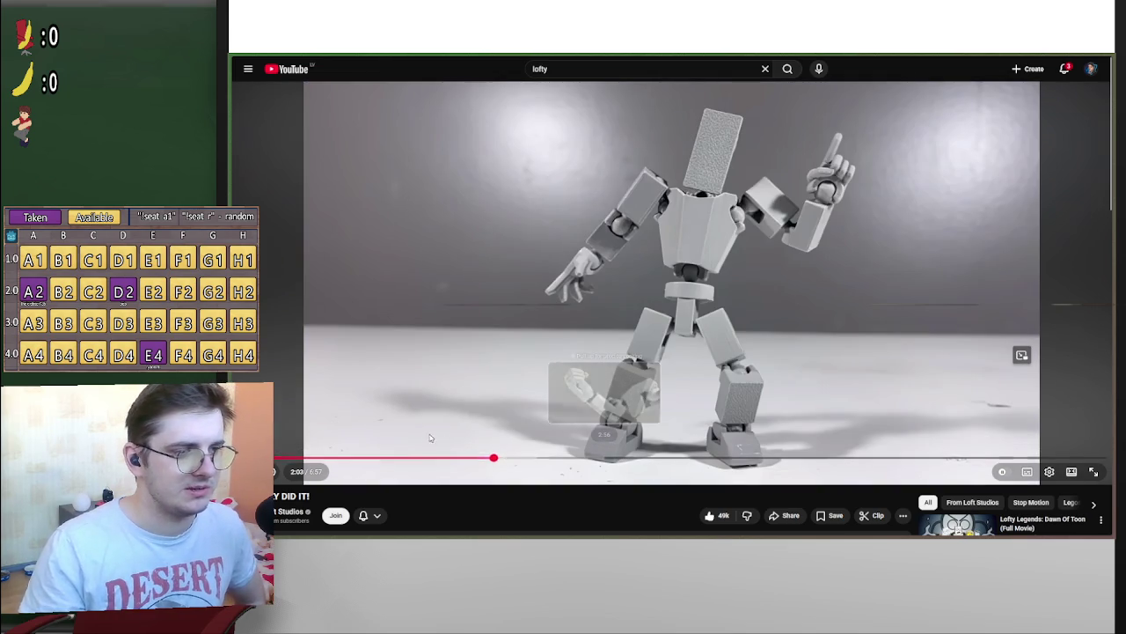
pyautogui.click(674, 457)
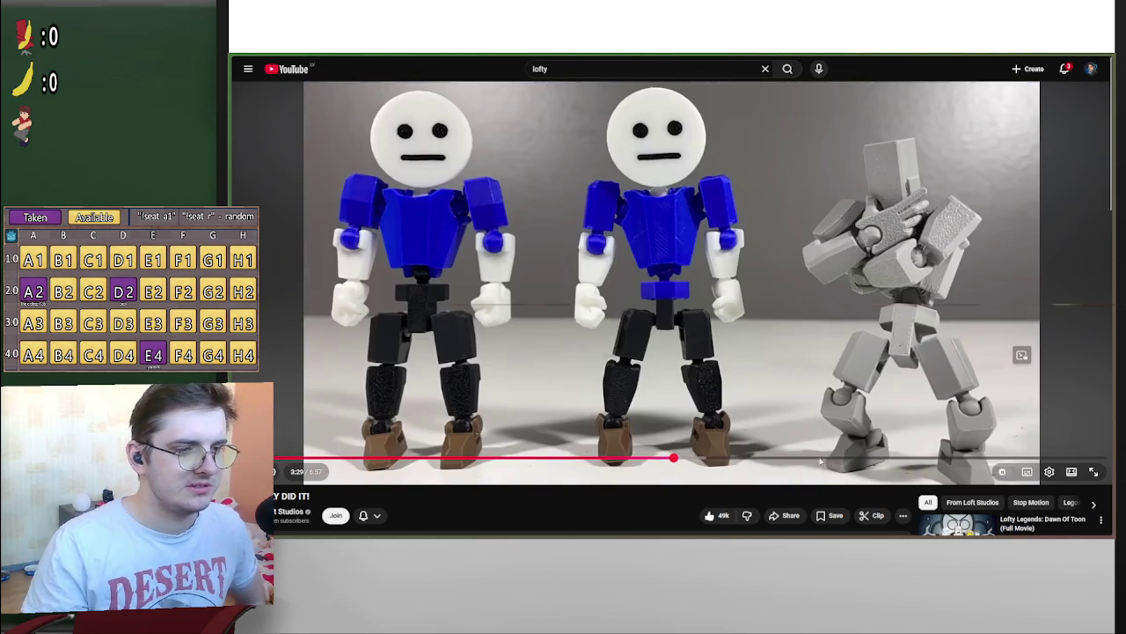
pyautogui.click(871, 459)
# Expand the video description and follow the getloftied.myshopify.com merch shop link
pyautogui.scroll(-4, 701, 371)
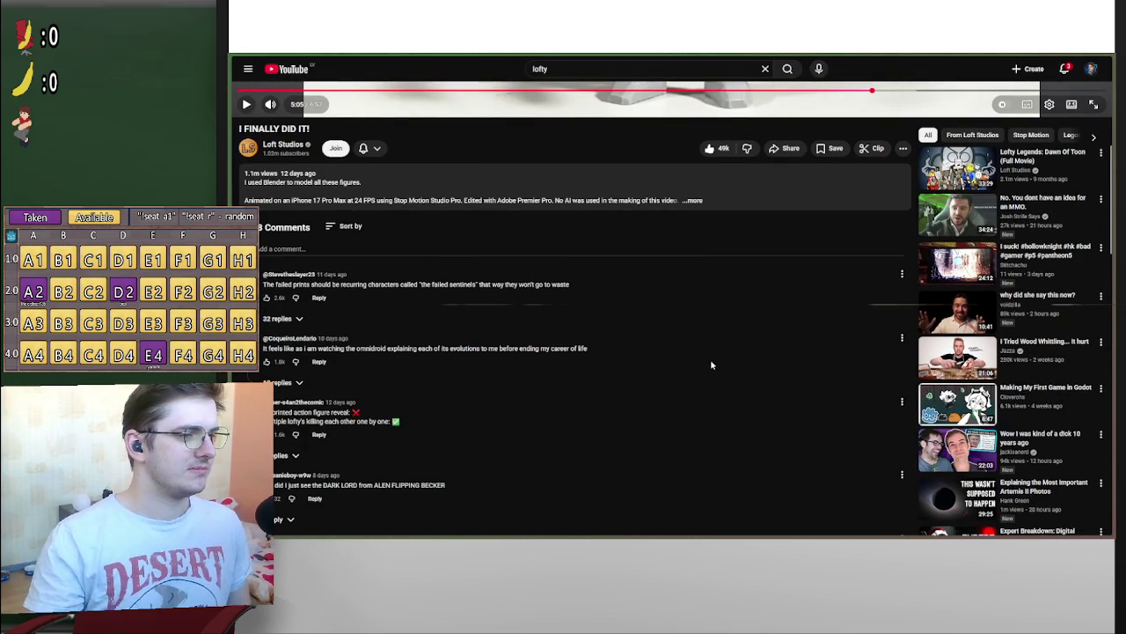
pyautogui.scroll(2, 674, 397)
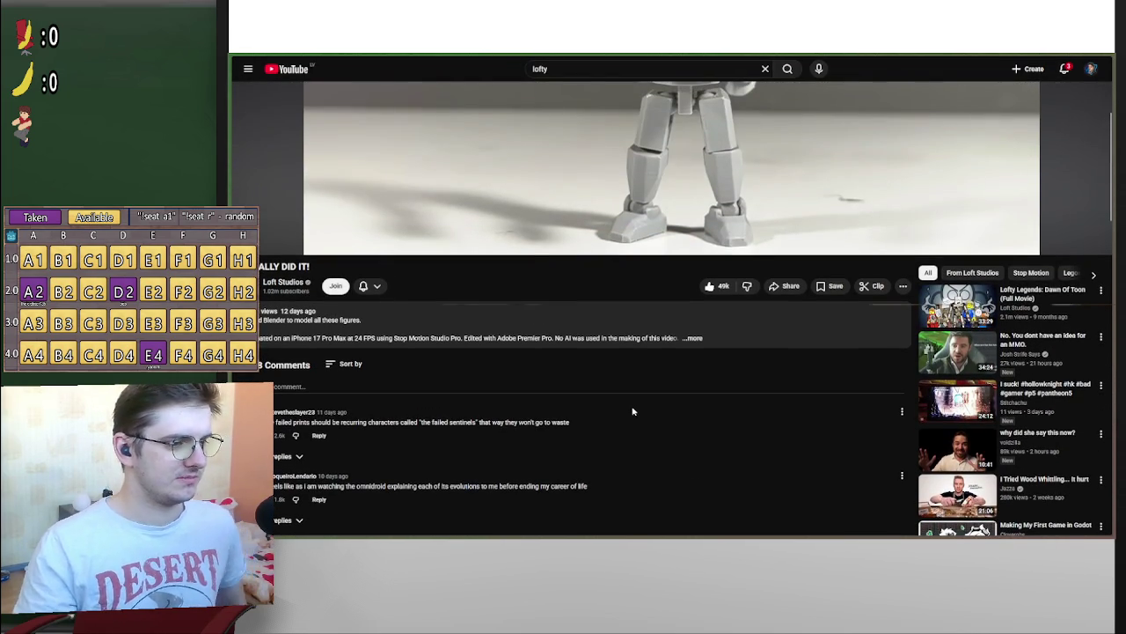
pyautogui.scroll(3, 655, 394)
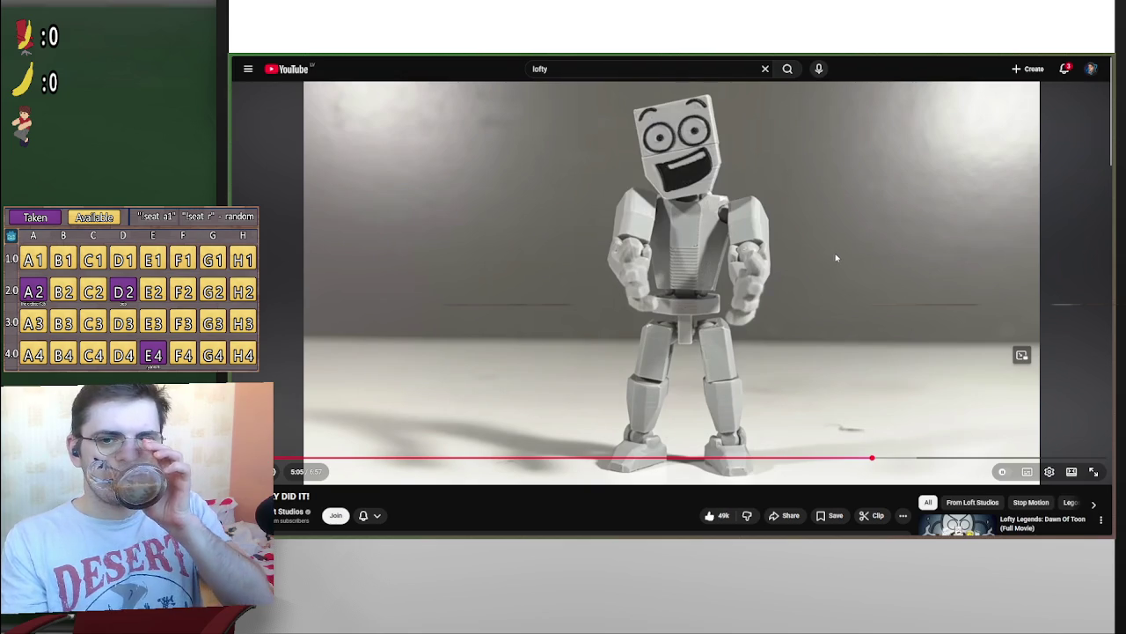
pyautogui.scroll(-2, 382, 397)
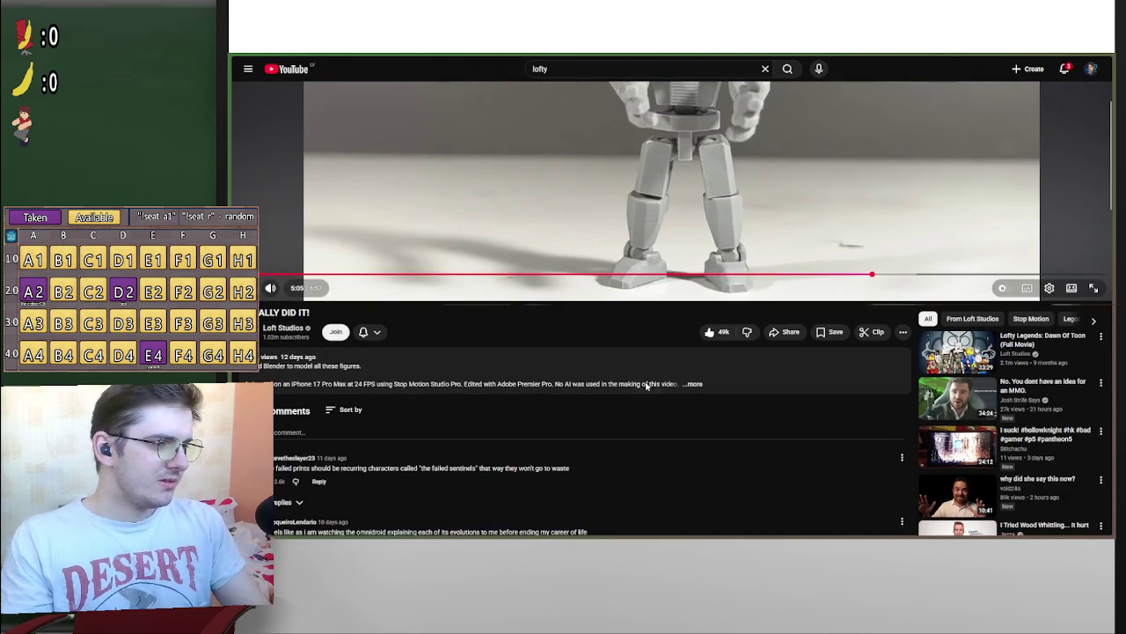
pyautogui.click(684, 382)
pyautogui.scroll(-2, 682, 382)
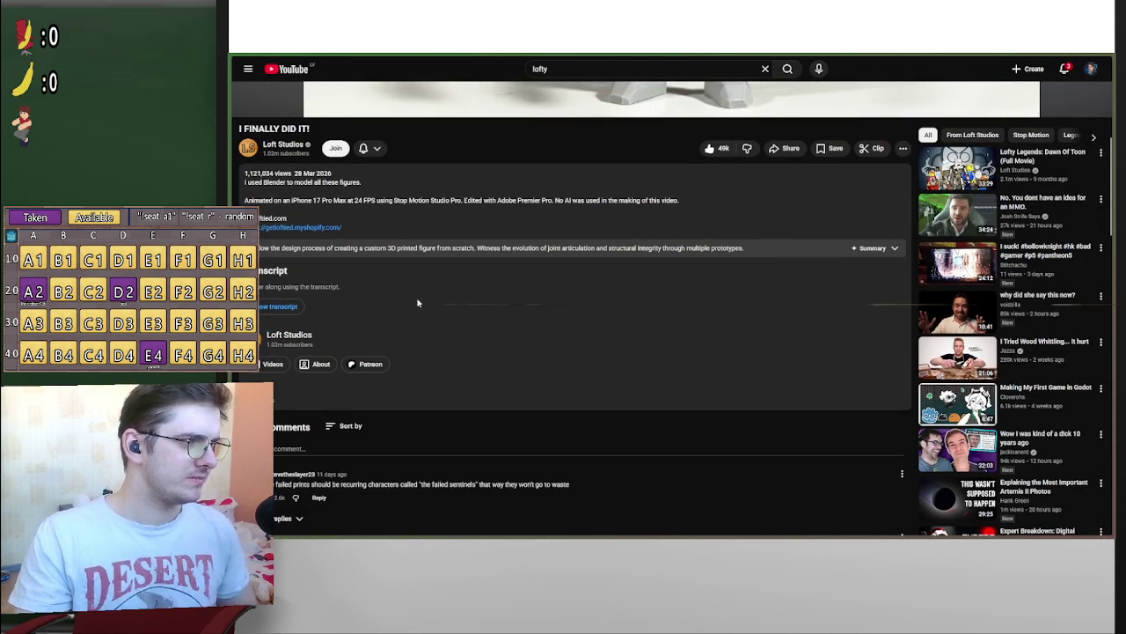
pyautogui.click(314, 229)
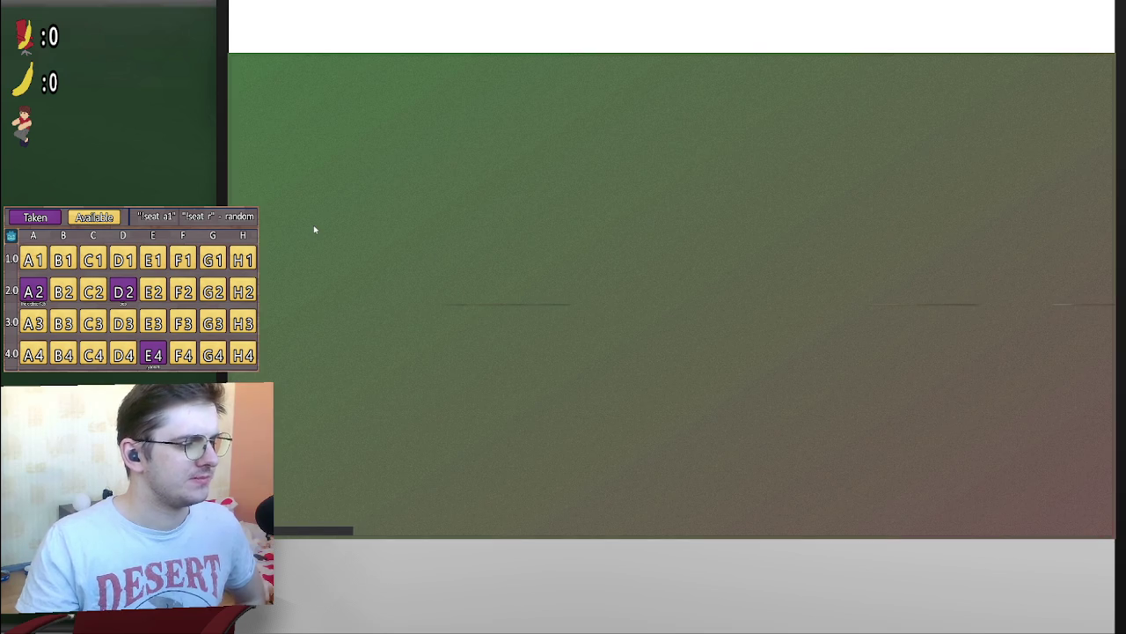
# Scroll the Get Loftied shop down to its featured products, then close the shop tab
pyautogui.scroll(-2, 314, 229)
pyautogui.scroll(-2, 396, 255)
pyautogui.scroll(-3, 616, 308)
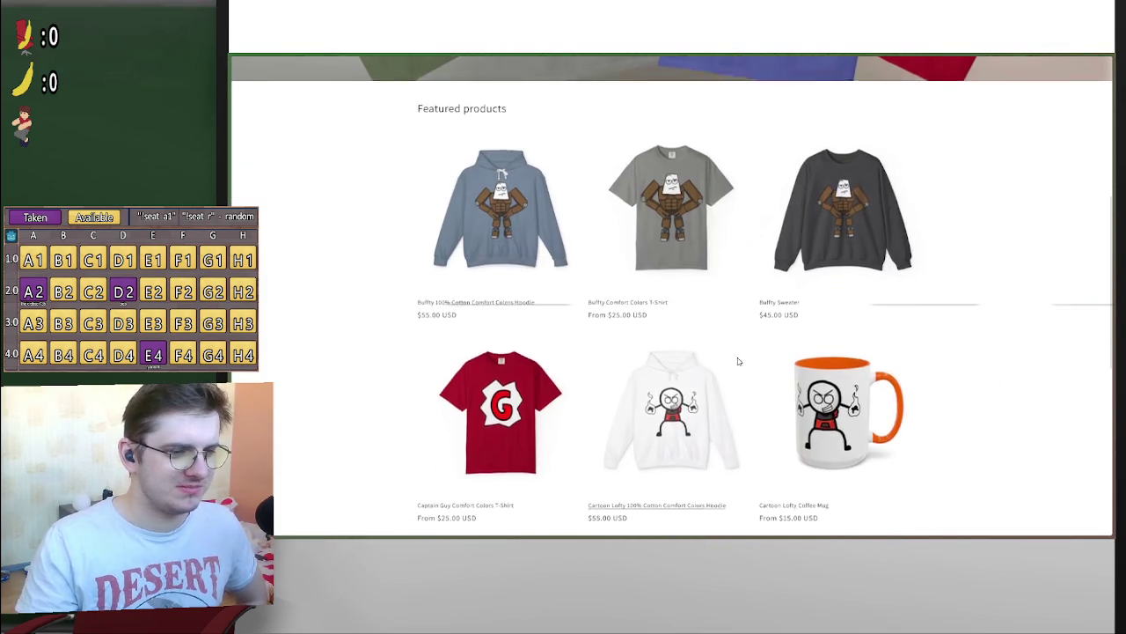
pyautogui.scroll(-2, 775, 370)
pyautogui.scroll(2, 320, 350)
pyautogui.moveTo(235, 176)
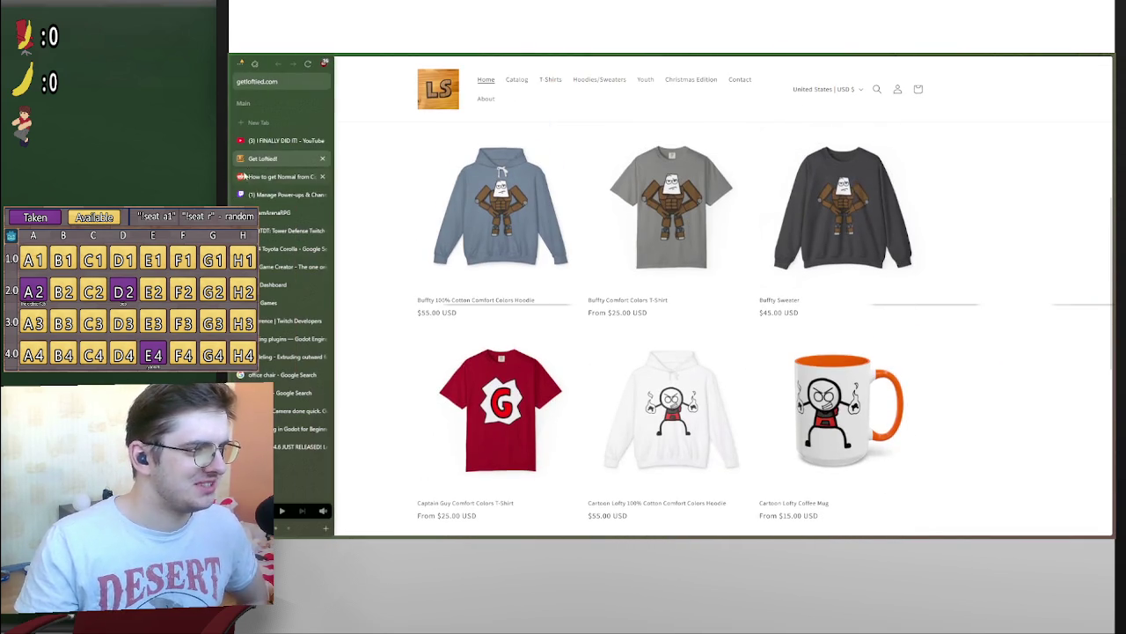
pyautogui.middleClick(269, 160)
pyautogui.scroll(2, 514, 368)
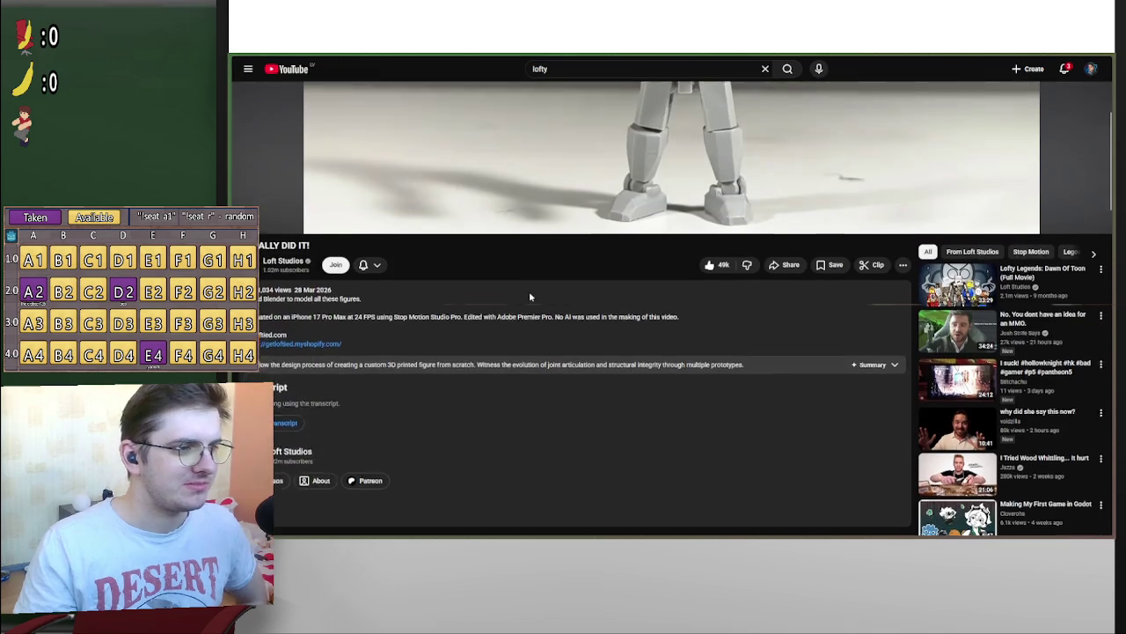
# Play a few seconds of the video, view the Loft Studios channel page, then minimize the browser
pyautogui.scroll(3, 448, 400)
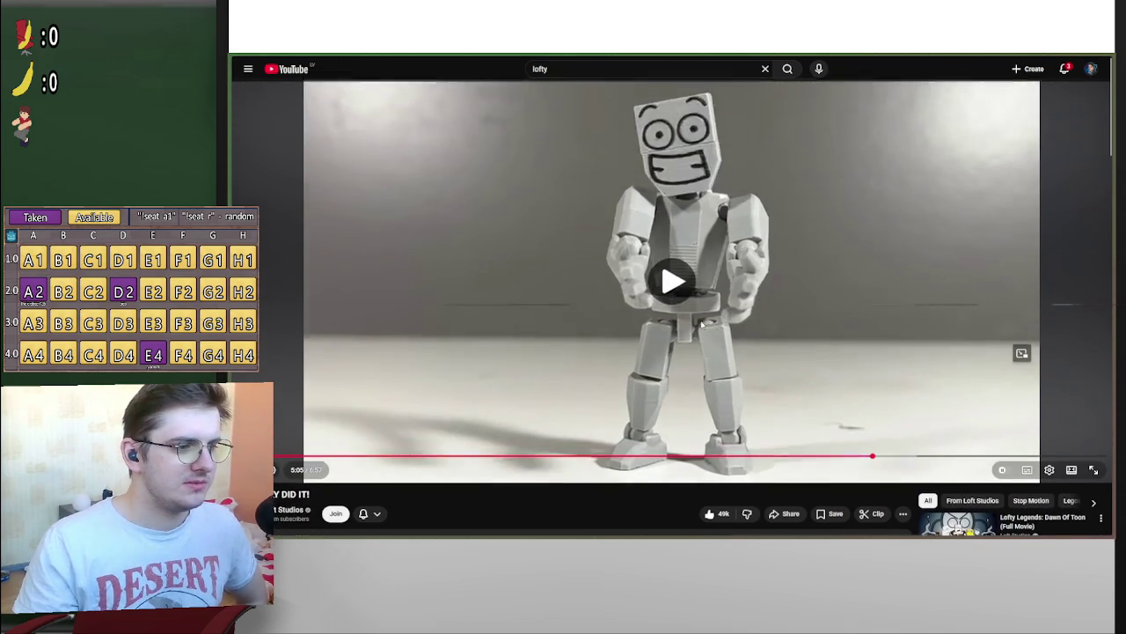
pyautogui.click(702, 324)
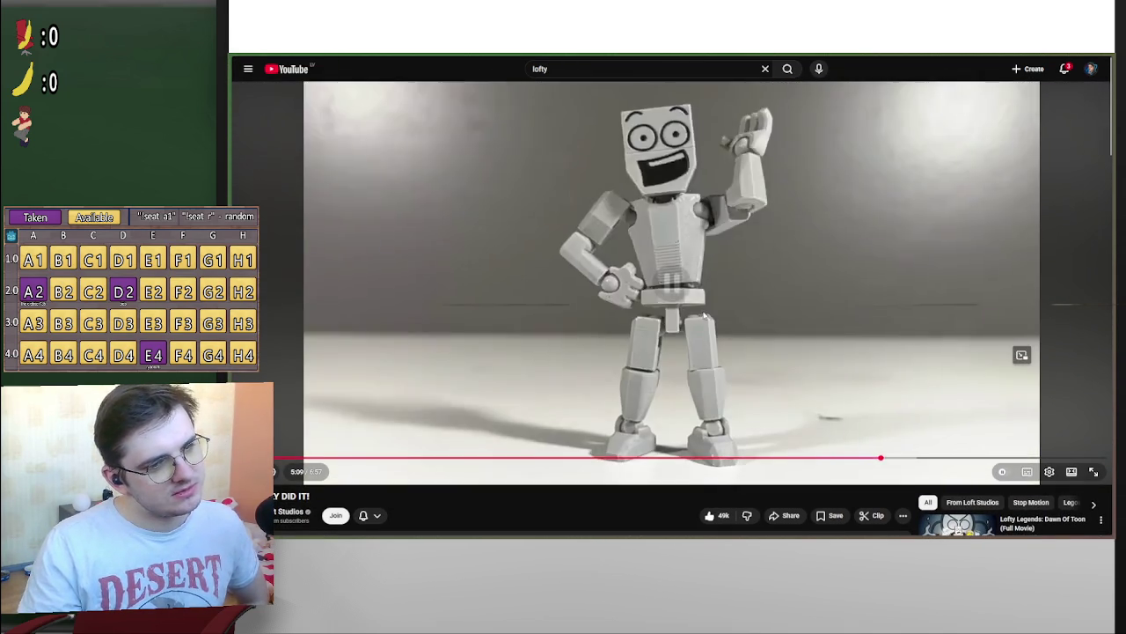
pyautogui.click(703, 315)
pyautogui.moveTo(299, 145)
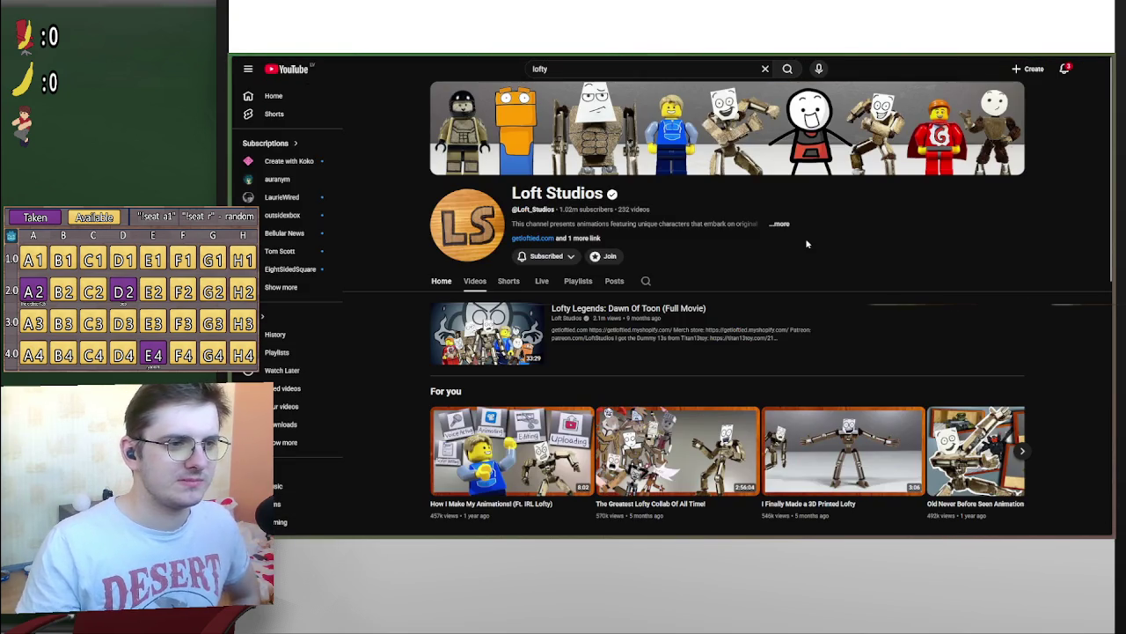
pyautogui.scroll(-2, 806, 244)
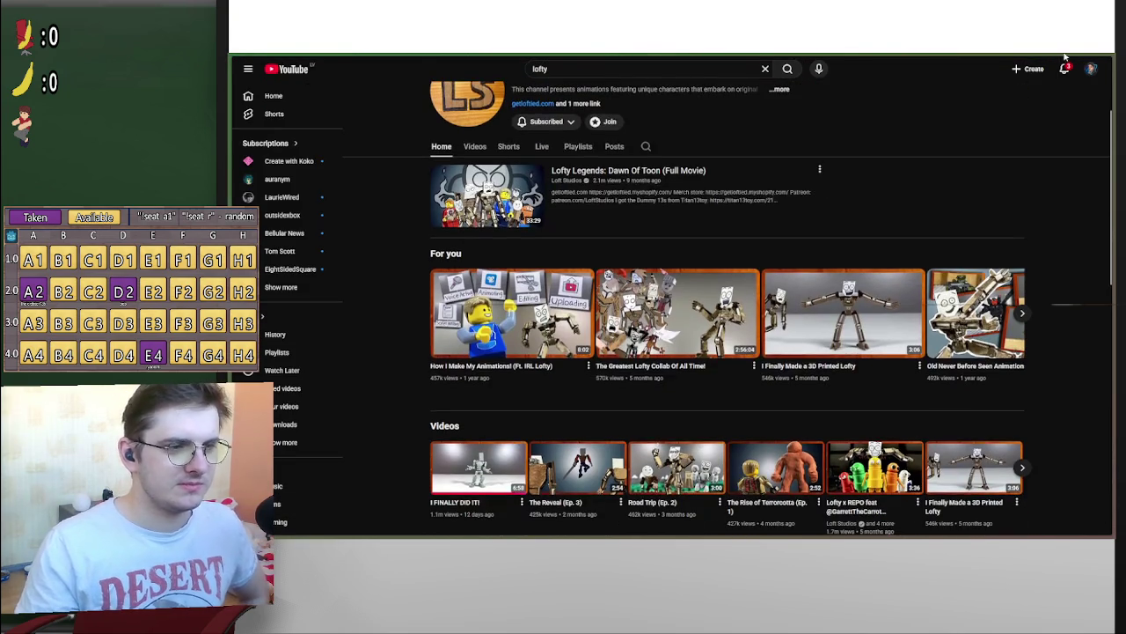
pyautogui.click(1063, 62)
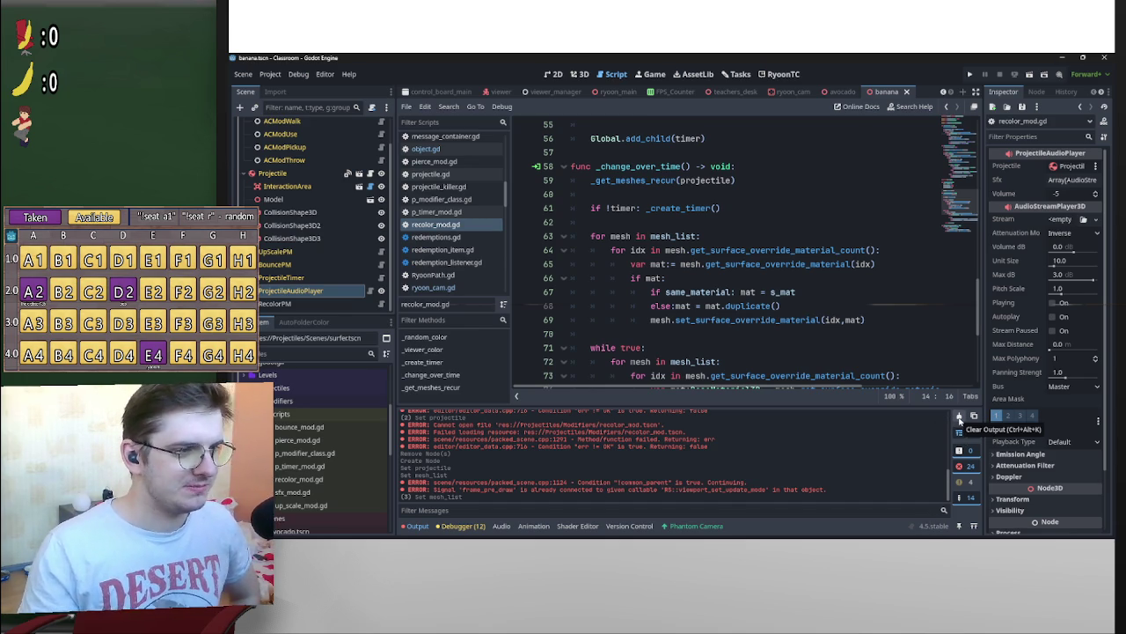
# Clear the old errors from Godot's Output log and save the banana scene
pyautogui.click(959, 419)
pyautogui.click(806, 257)
pyautogui.hotkey('ctrl', 's')
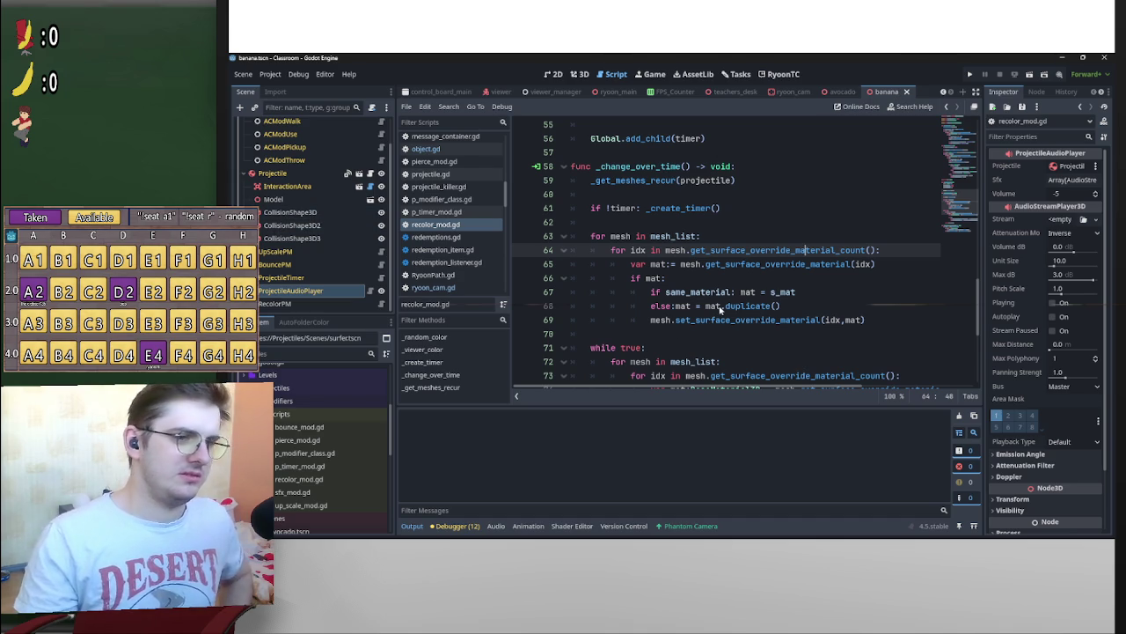
pyautogui.moveTo(721, 308)
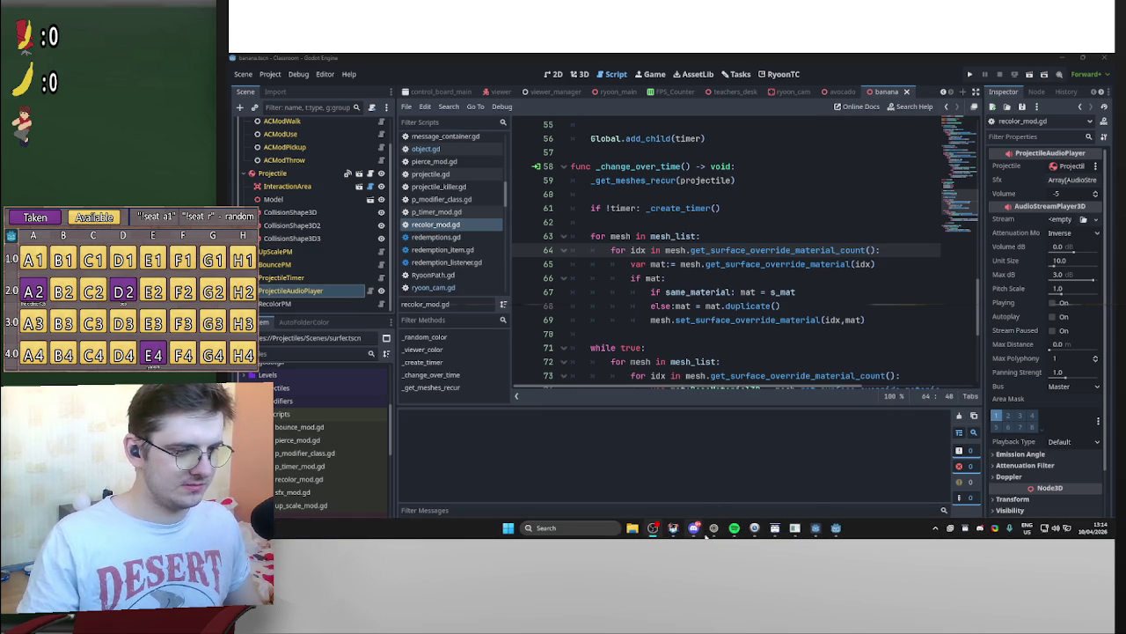
# Bring the browser back and search YouTube for 'dumm13' in place of 'lofty'
pyautogui.click(714, 528)
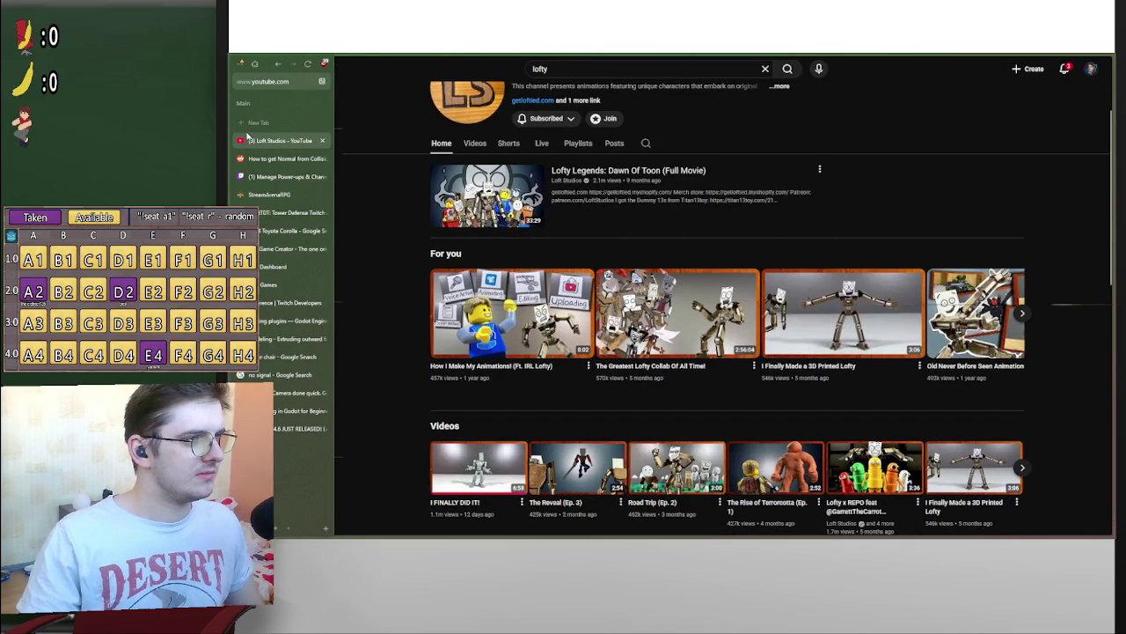
pyautogui.tripleClick(570, 68)
pyautogui.write('dumm13')
pyautogui.press('Return')
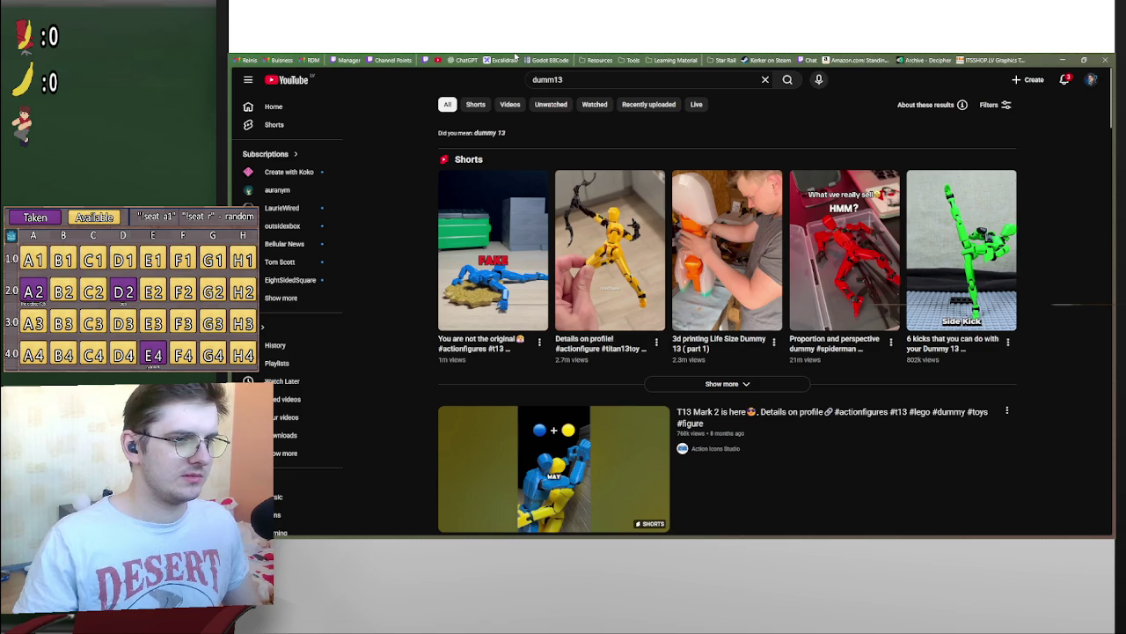
# Browse the search results and open the 'Dummy 13 Assembly Guide' video
pyautogui.scroll(-3, 431, 260)
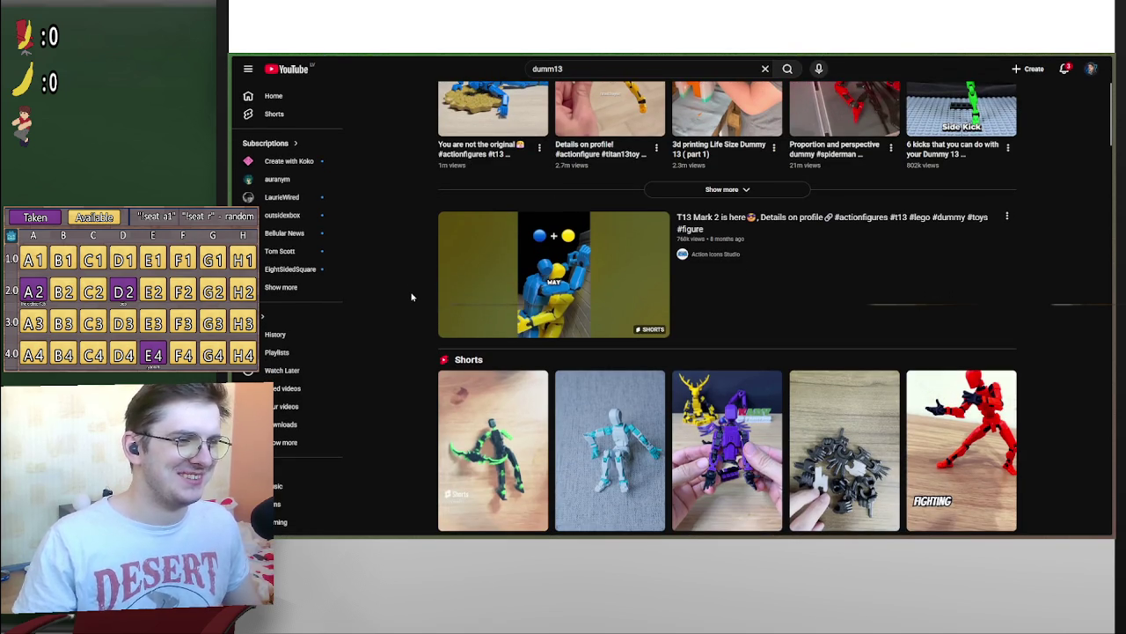
pyautogui.scroll(1, 412, 294)
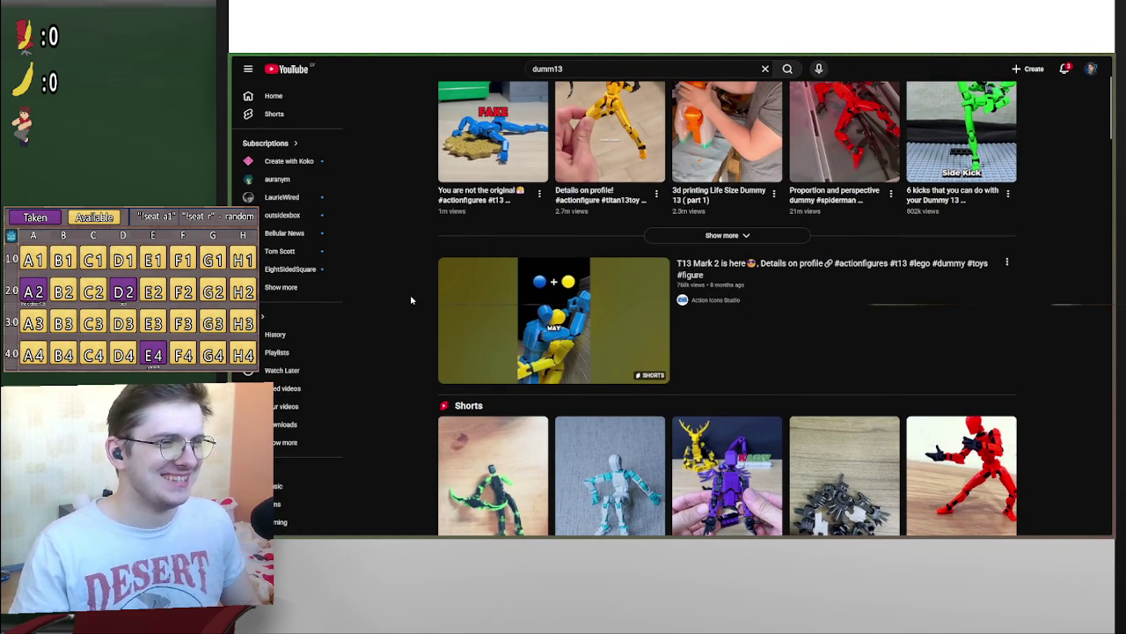
pyautogui.scroll(2, 410, 301)
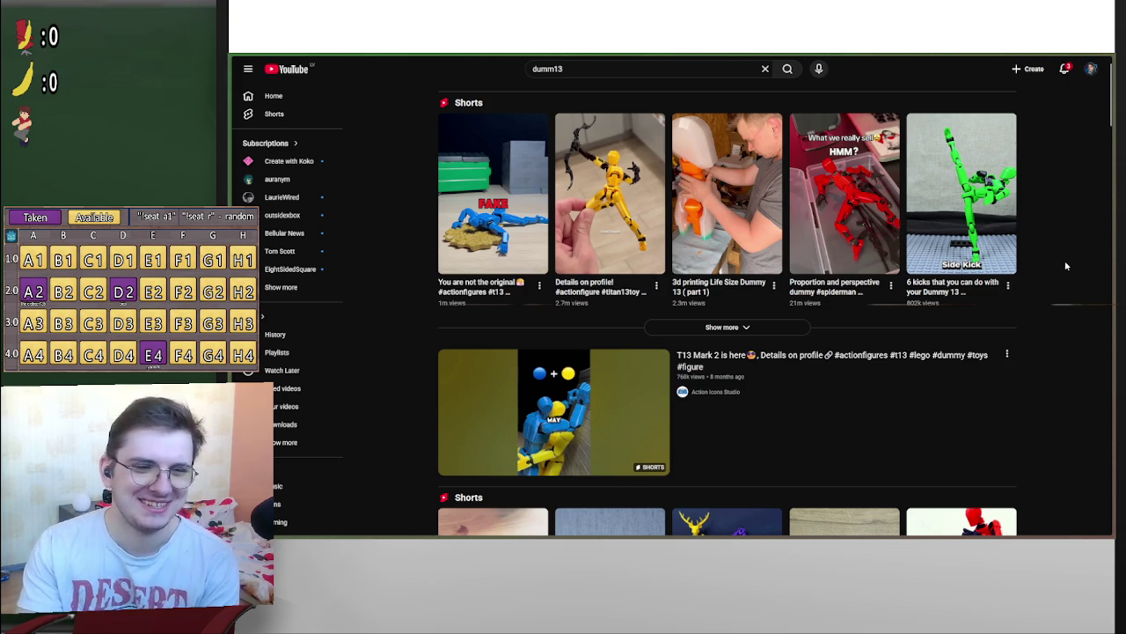
pyautogui.scroll(-2, 1061, 290)
pyautogui.scroll(2, 1063, 286)
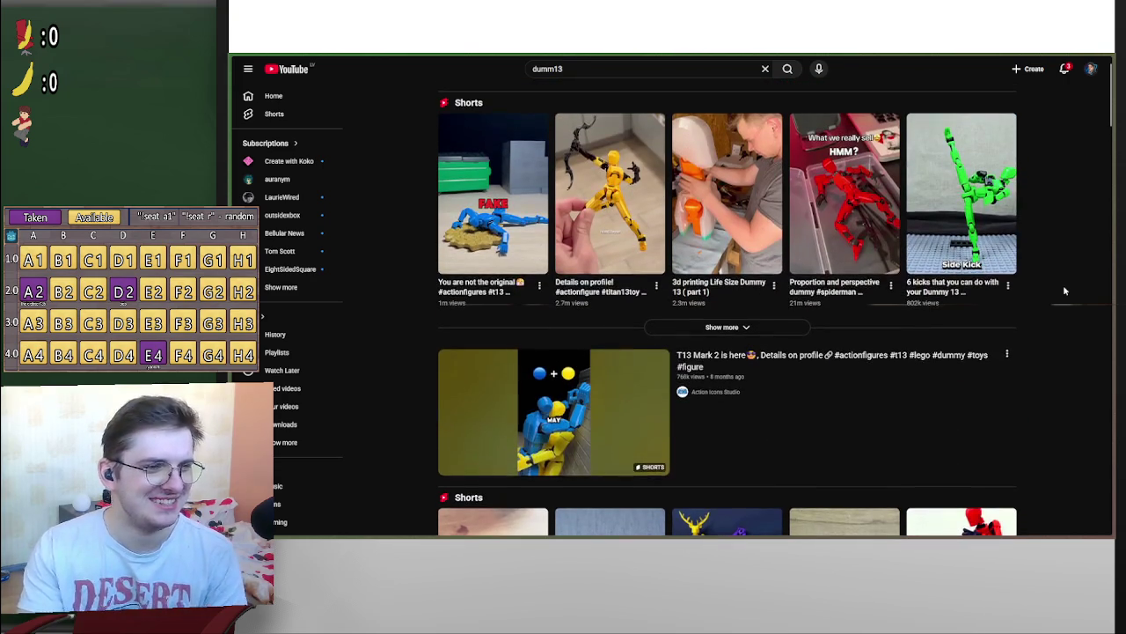
pyautogui.scroll(-5, 1047, 331)
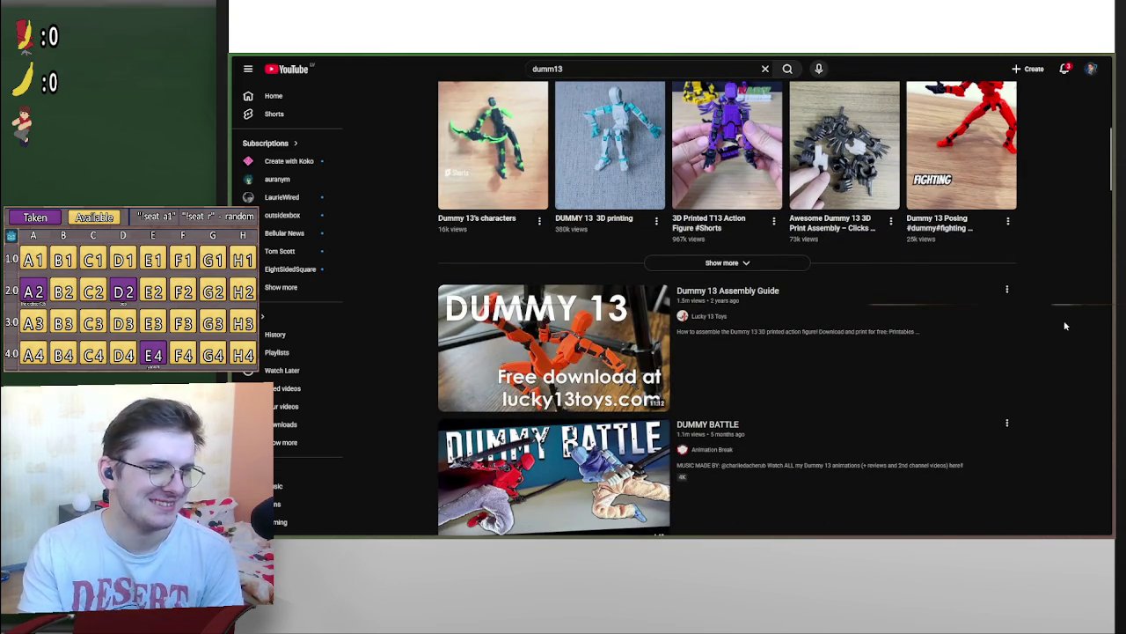
pyautogui.click(753, 294)
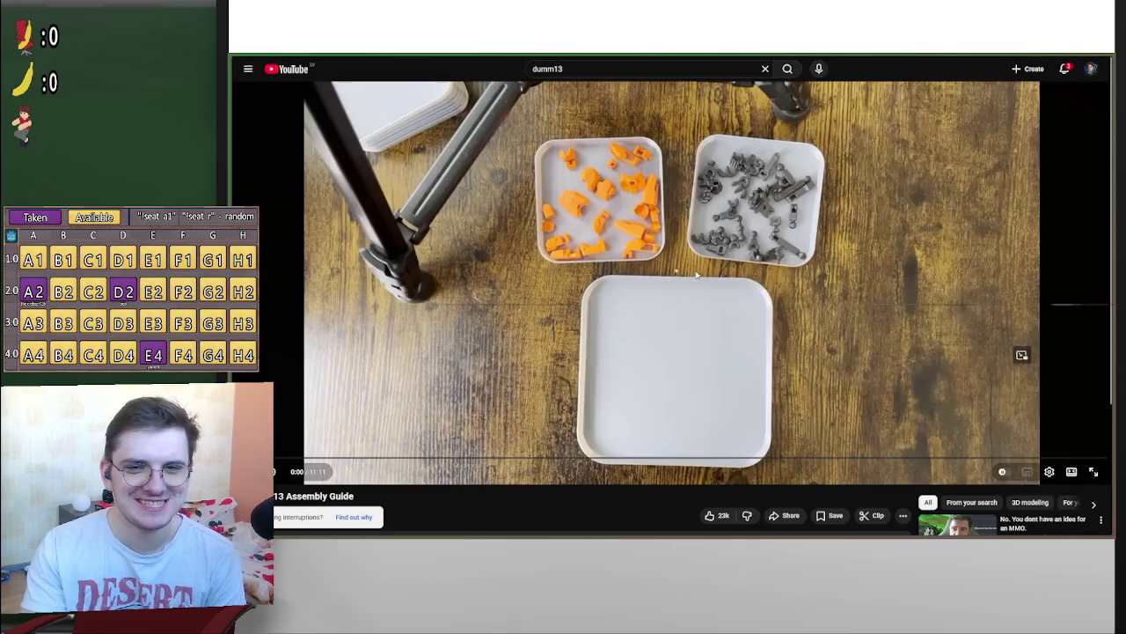
# Watch the guide's opening with a couple of pauses, then jump ahead to 3:29
pyautogui.click(544, 361)
pyautogui.click(517, 353)
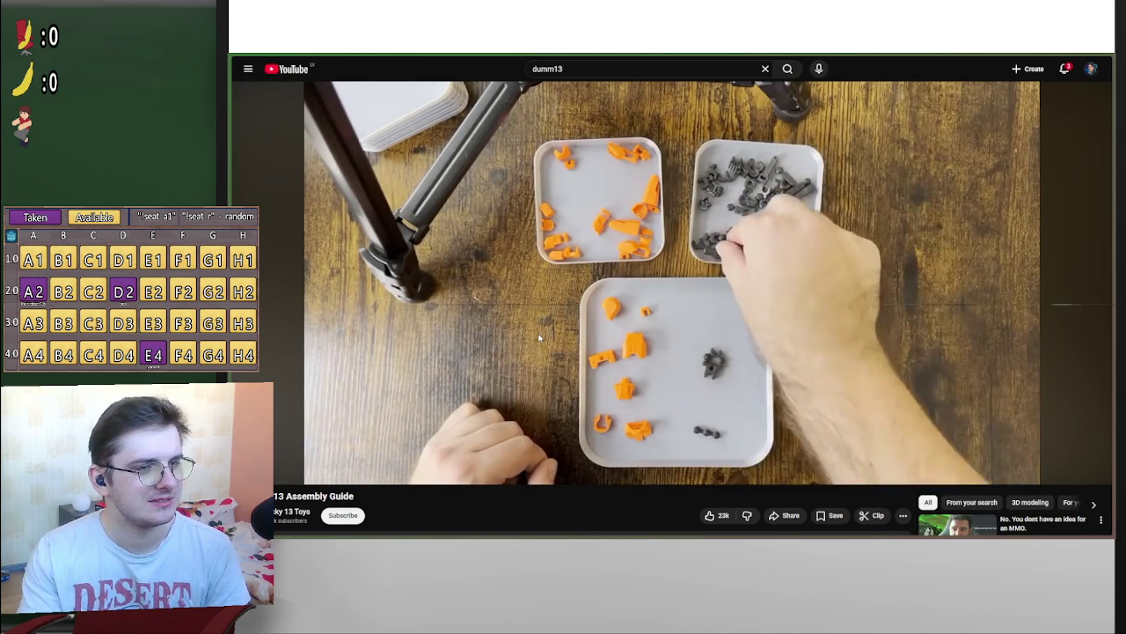
pyautogui.click(598, 322)
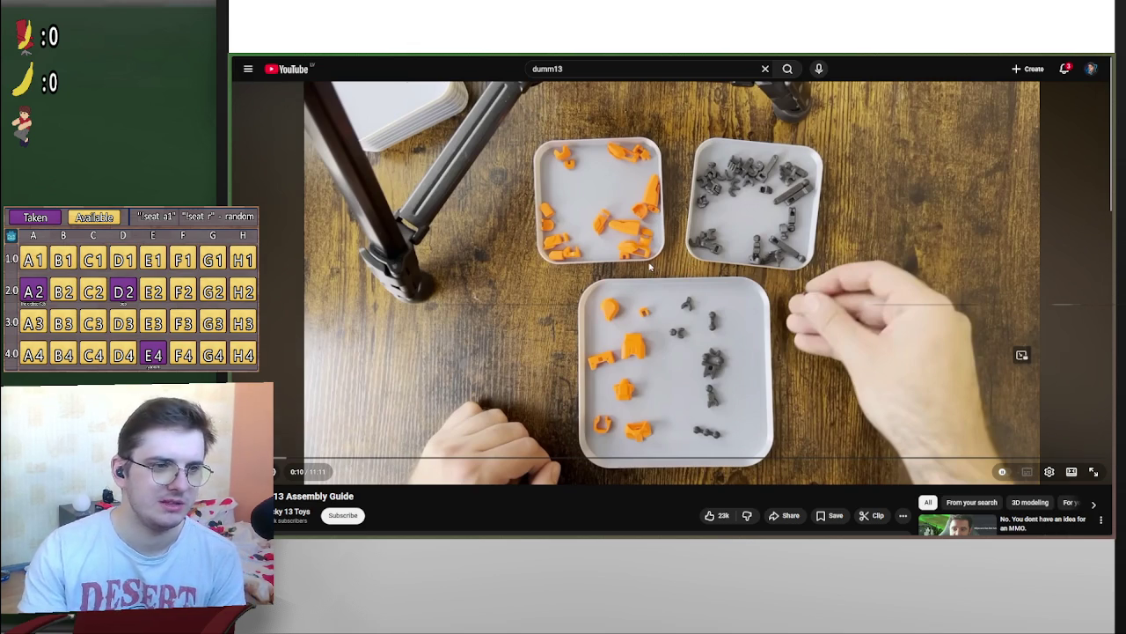
pyautogui.click(651, 266)
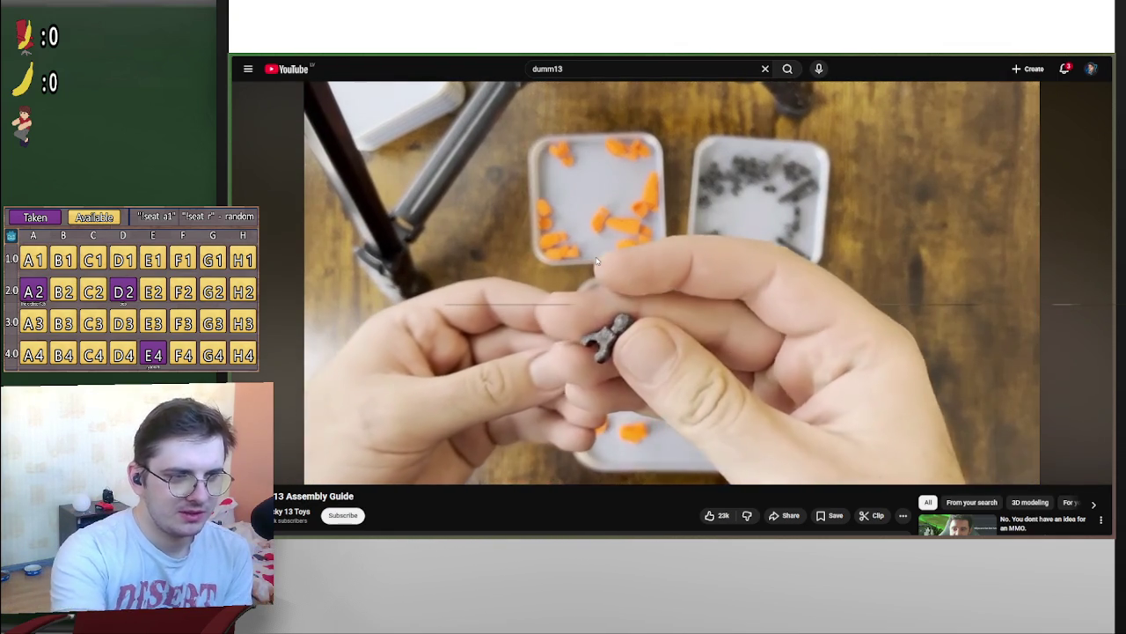
pyautogui.moveTo(686, 56)
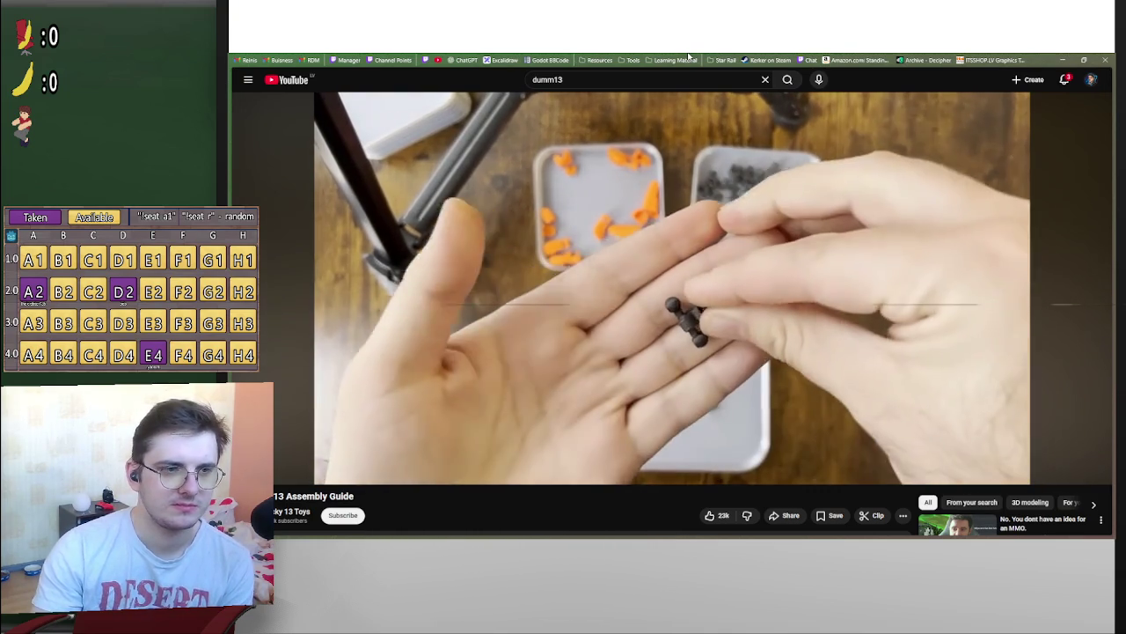
pyautogui.click(509, 458)
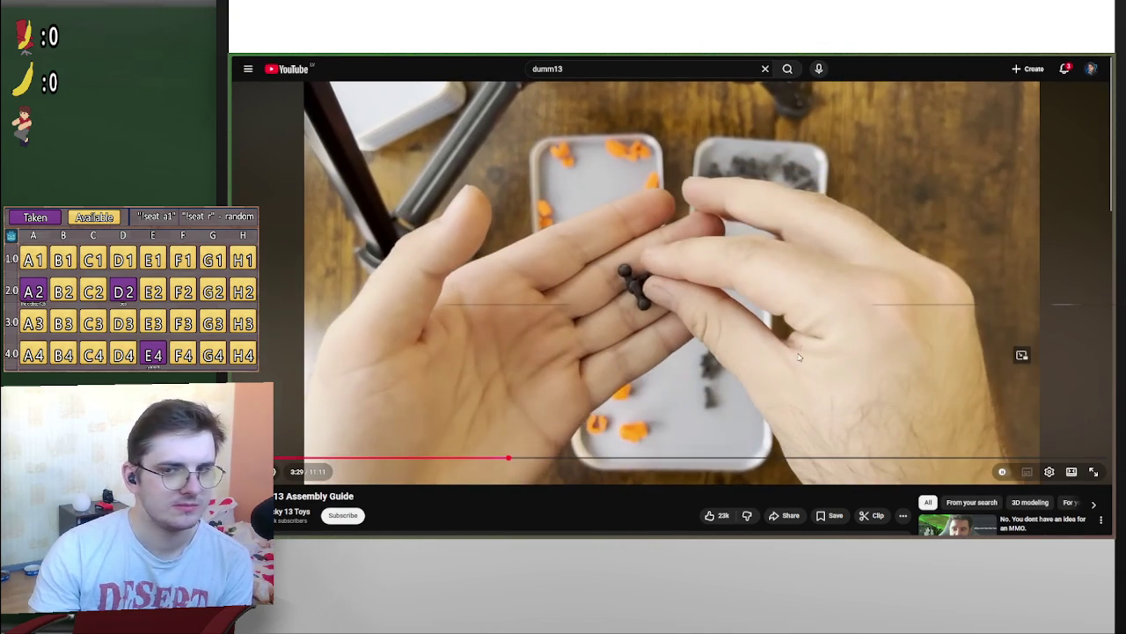
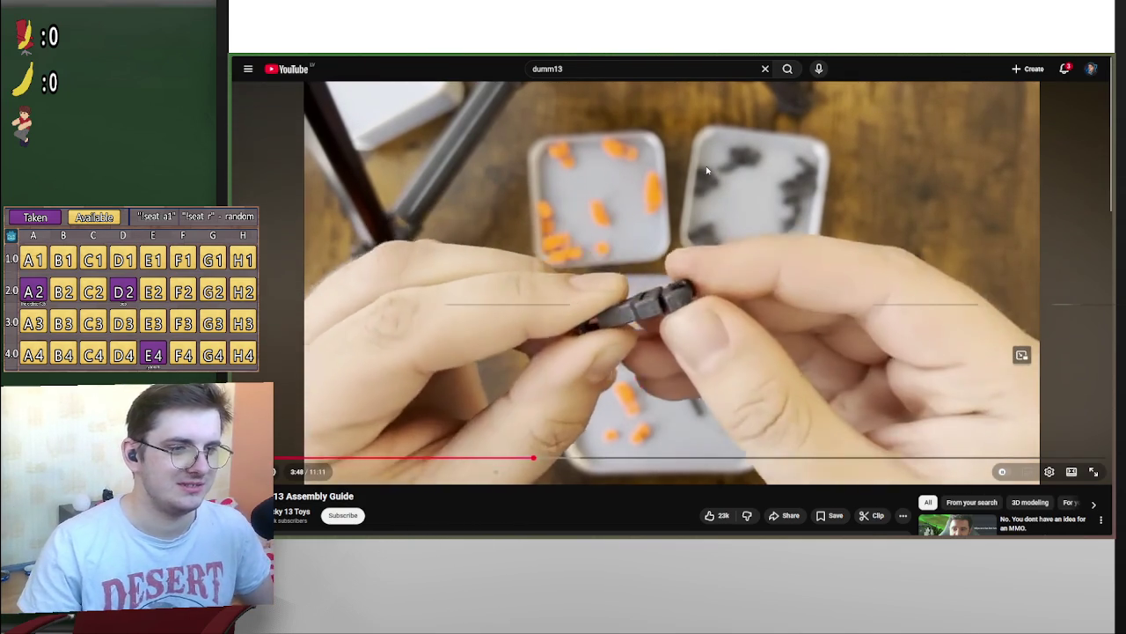
# Go back twice to the Loft Studios channel's video list, then switch to the Godot editor
pyautogui.hotkey('alt', 'Left')
pyautogui.hotkey('alt', 'Left')
pyautogui.hotkey('alt', 'Left')
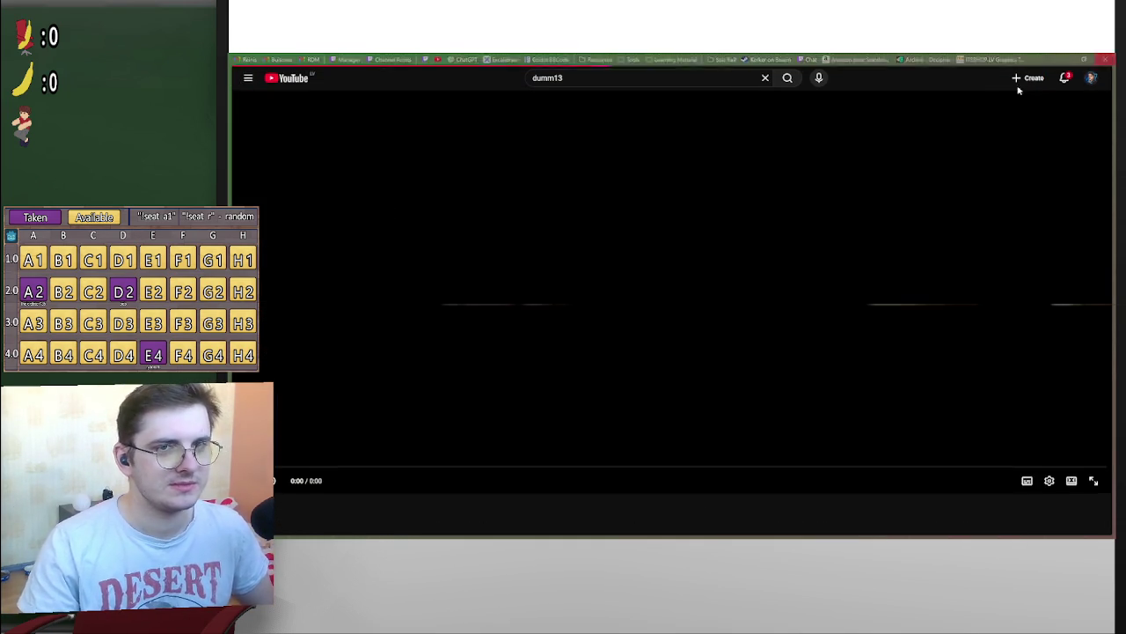
pyautogui.moveTo(293, 201)
pyautogui.hotkey('alt', 'Left')
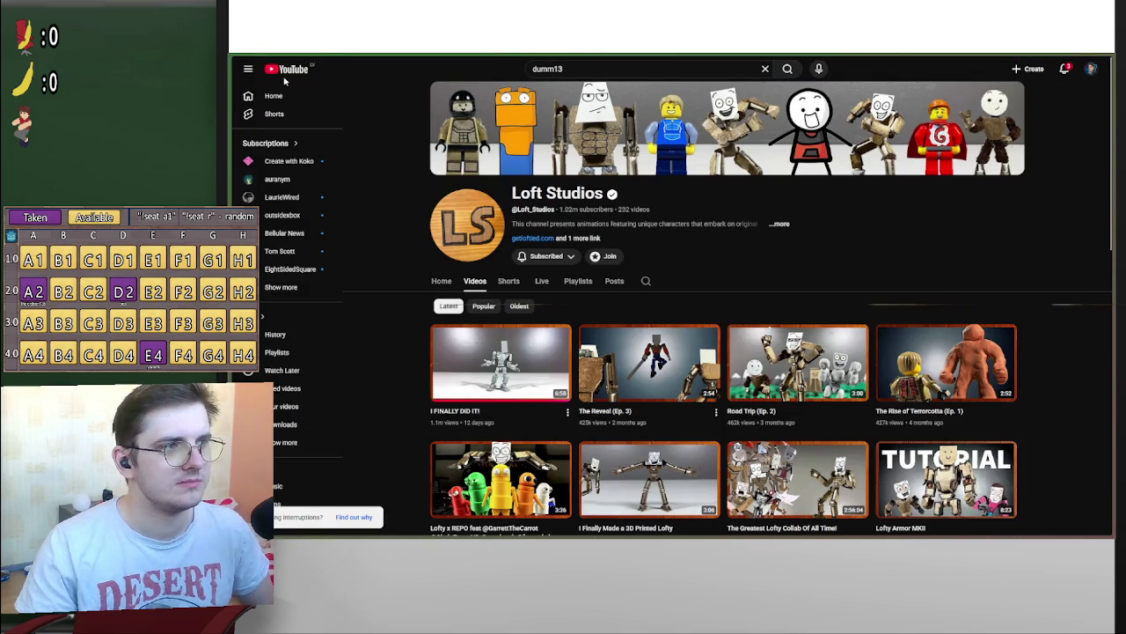
pyautogui.hotkey('alt', 'Tab')
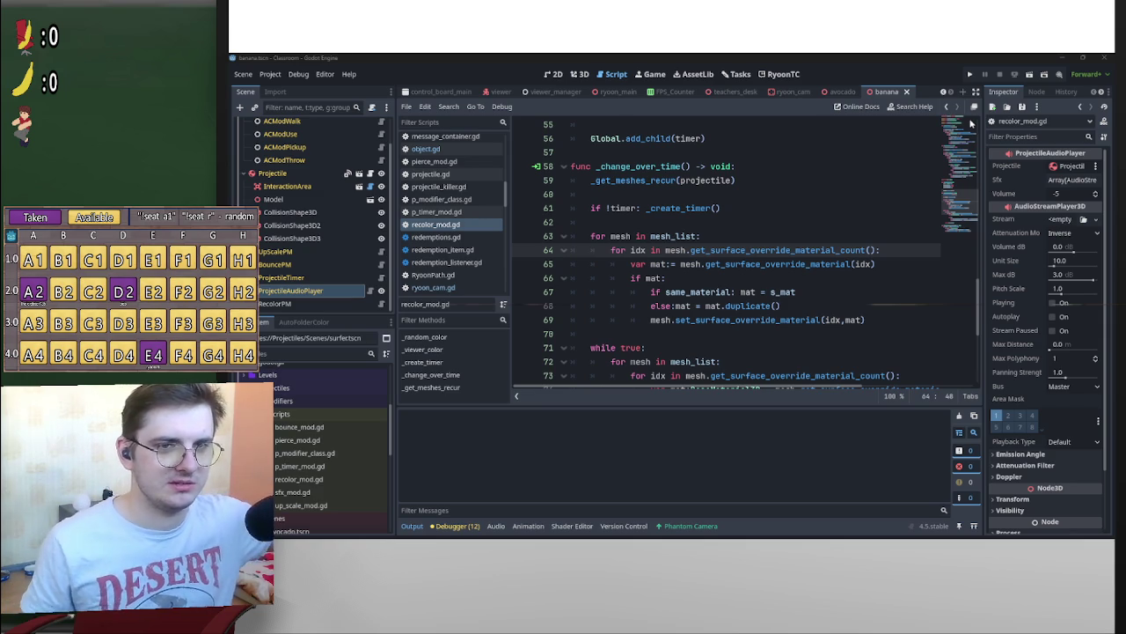
# Review the recolor_mod.gd script around line 63
pyautogui.click(779, 235)
pyautogui.scroll(-1, 779, 235)
pyautogui.scroll(1, 779, 235)
pyautogui.scroll(-4, 779, 235)
pyautogui.scroll(5, 785, 233)
pyautogui.scroll(4, 807, 208)
pyautogui.scroll(-4, 818, 200)
pyautogui.scroll(3, 817, 200)
# Select the RecolorPM node and look through its properties and script
pyautogui.click(275, 304)
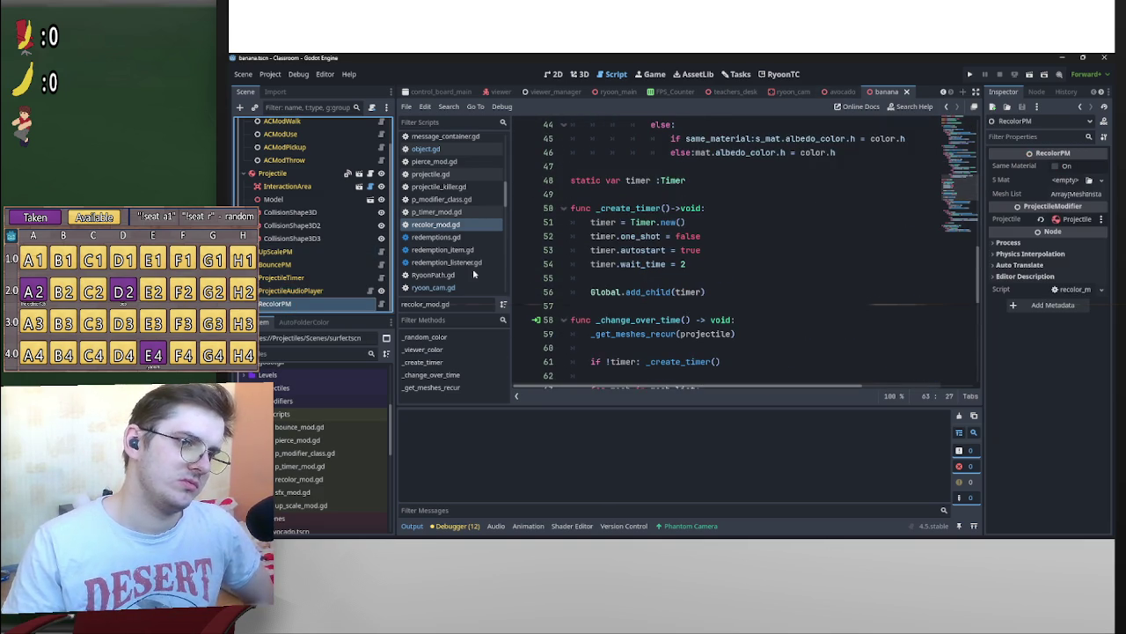
pyautogui.scroll(-2, 804, 269)
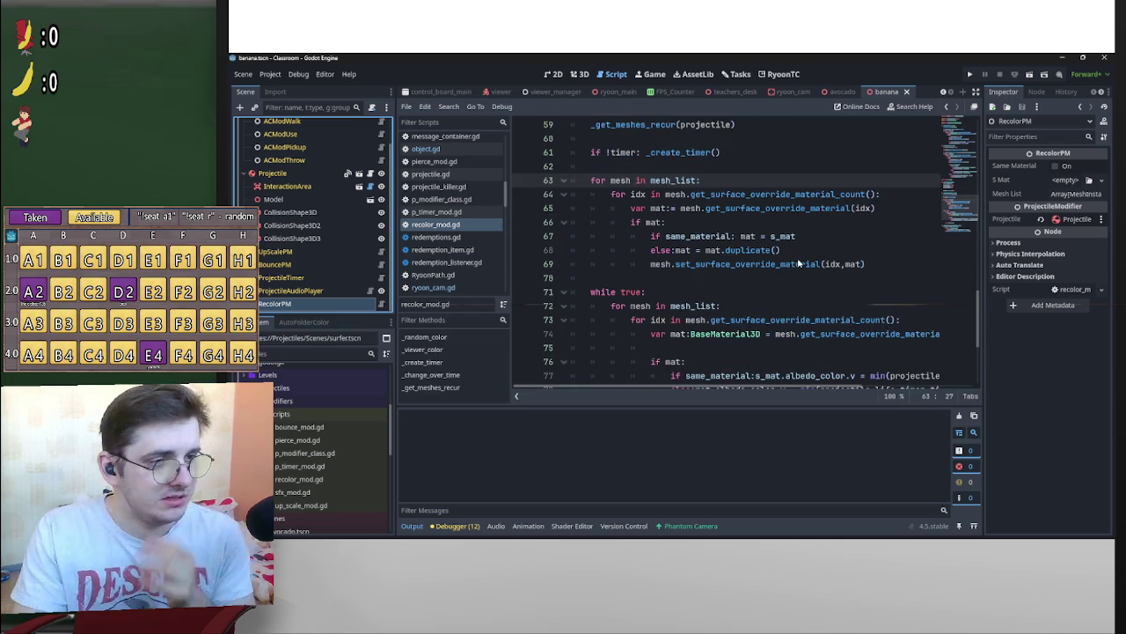
pyautogui.scroll(3, 792, 265)
pyautogui.scroll(-3, 717, 257)
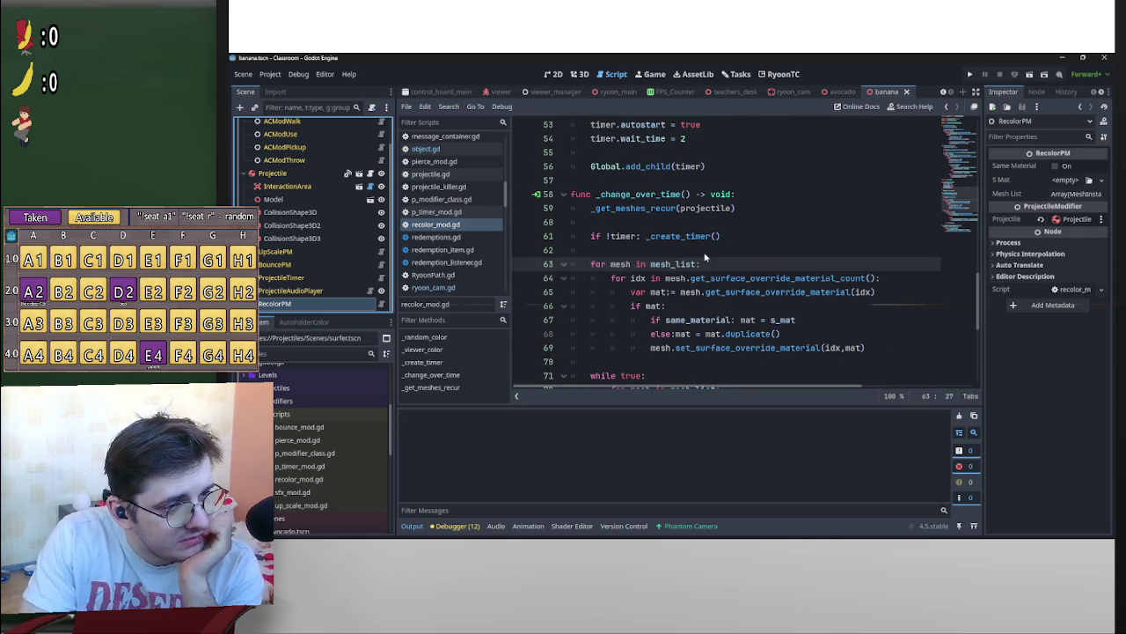
pyautogui.scroll(1, 706, 257)
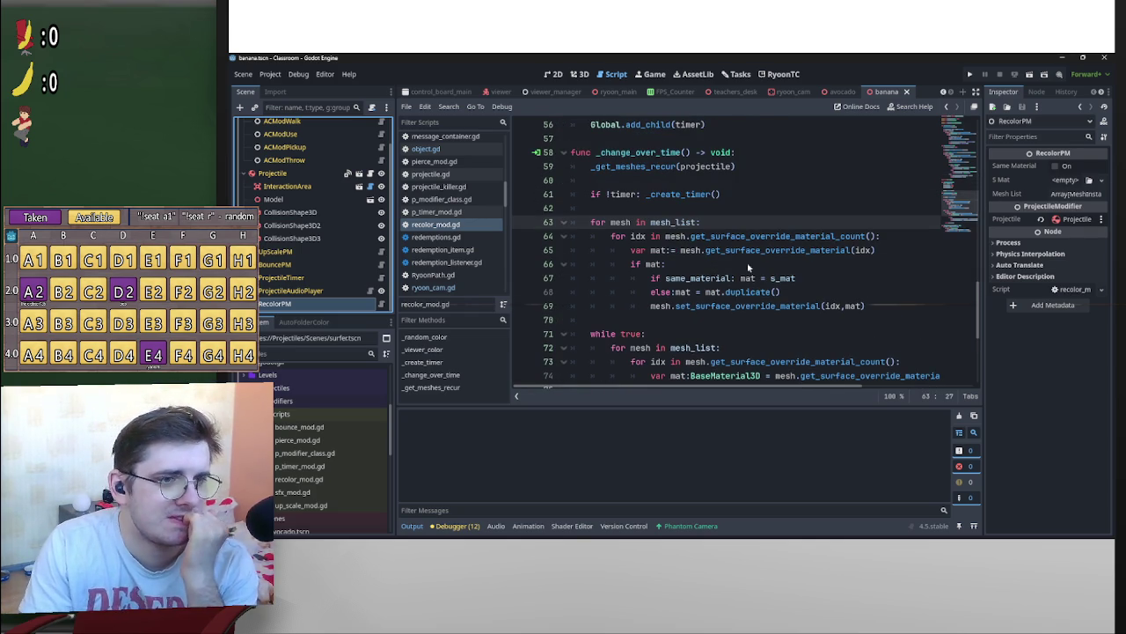
pyautogui.scroll(-2, 800, 269)
pyautogui.scroll(-2, 793, 275)
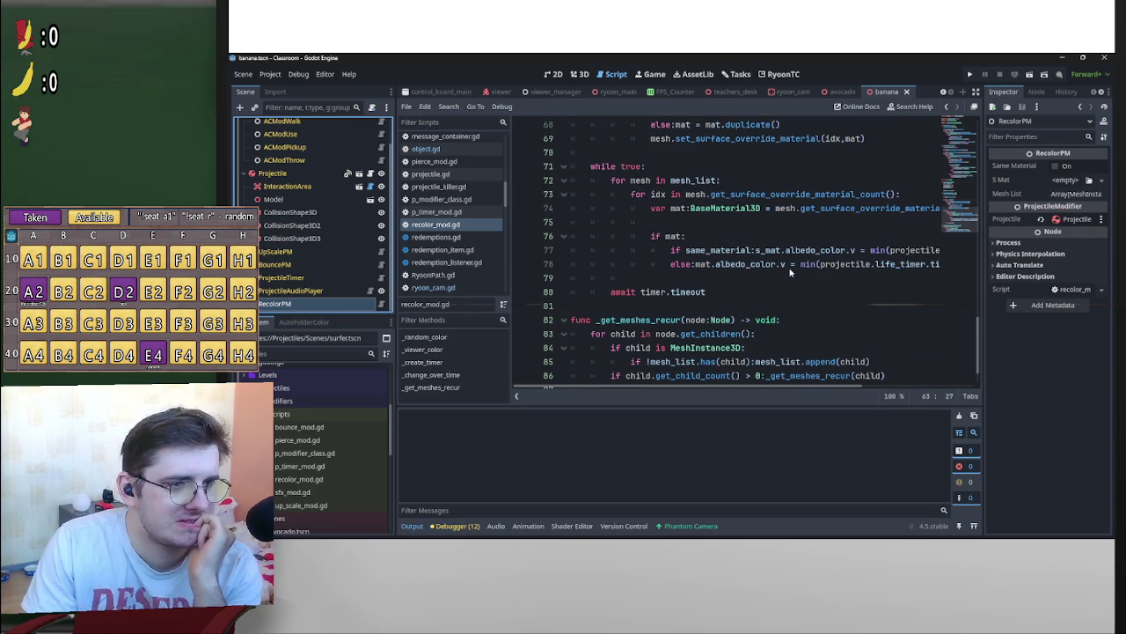
pyautogui.scroll(3, 771, 282)
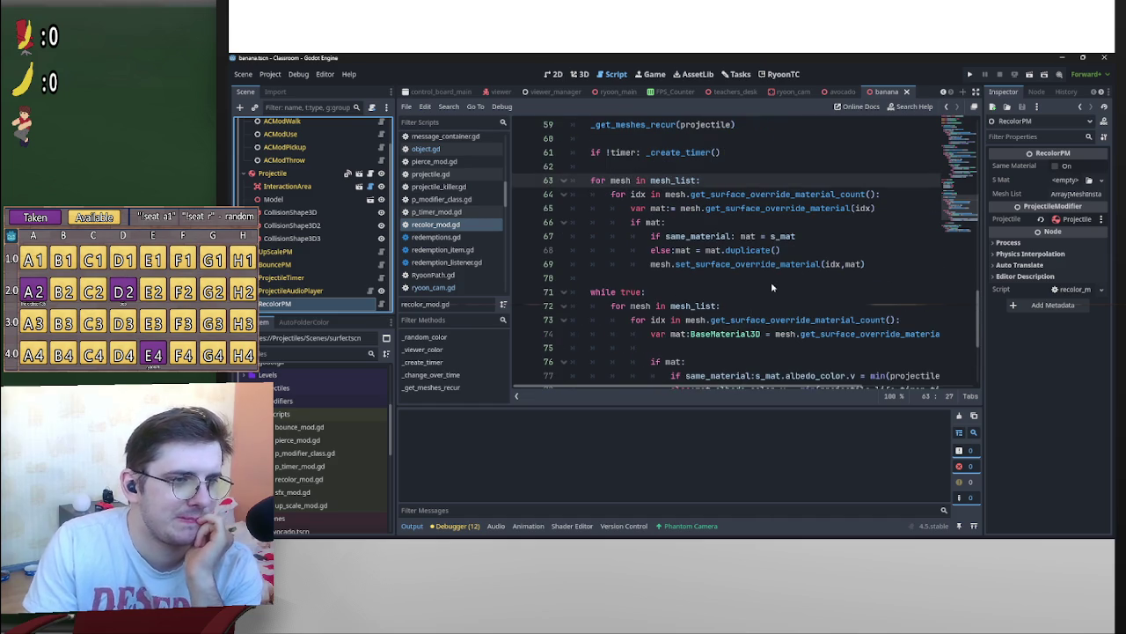
pyautogui.scroll(-4, 771, 282)
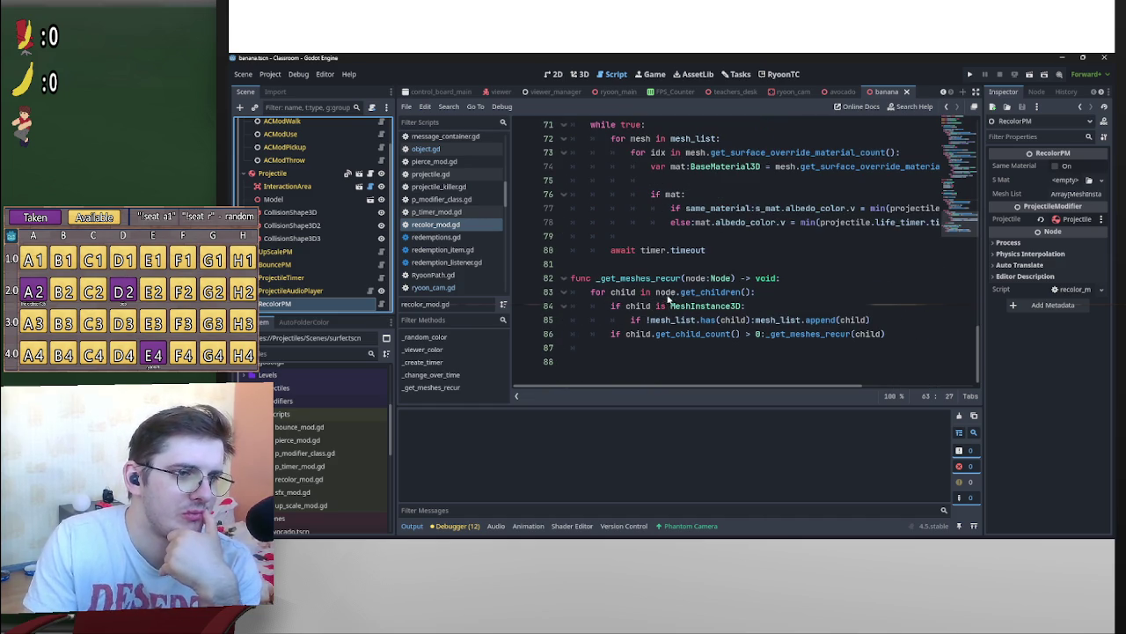
pyautogui.scroll(9, 874, 321)
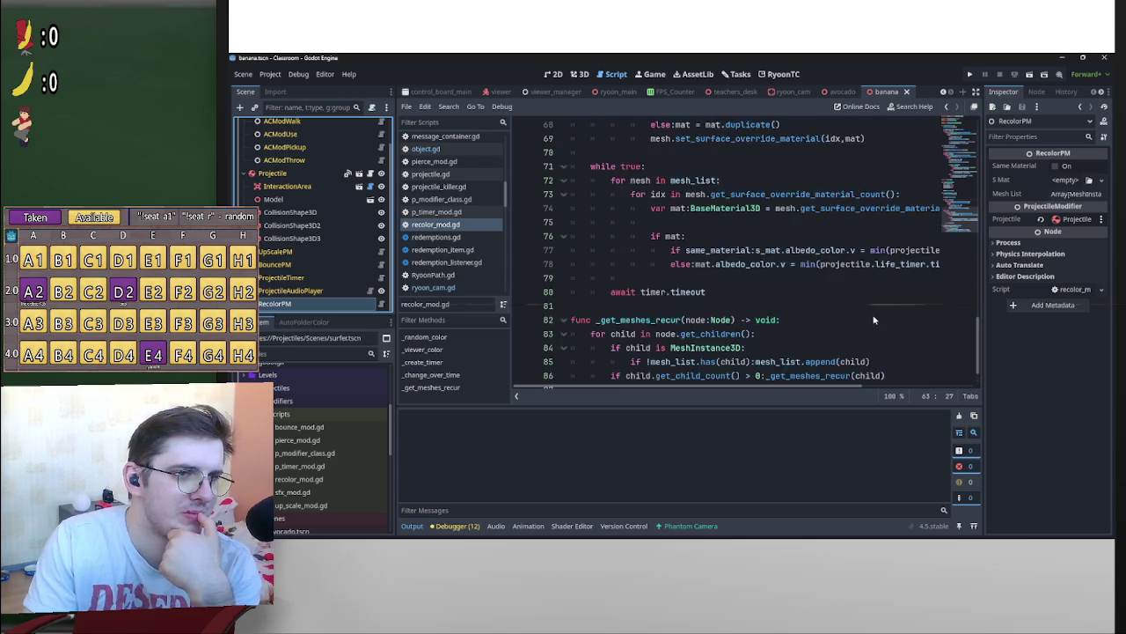
pyautogui.scroll(13, 874, 319)
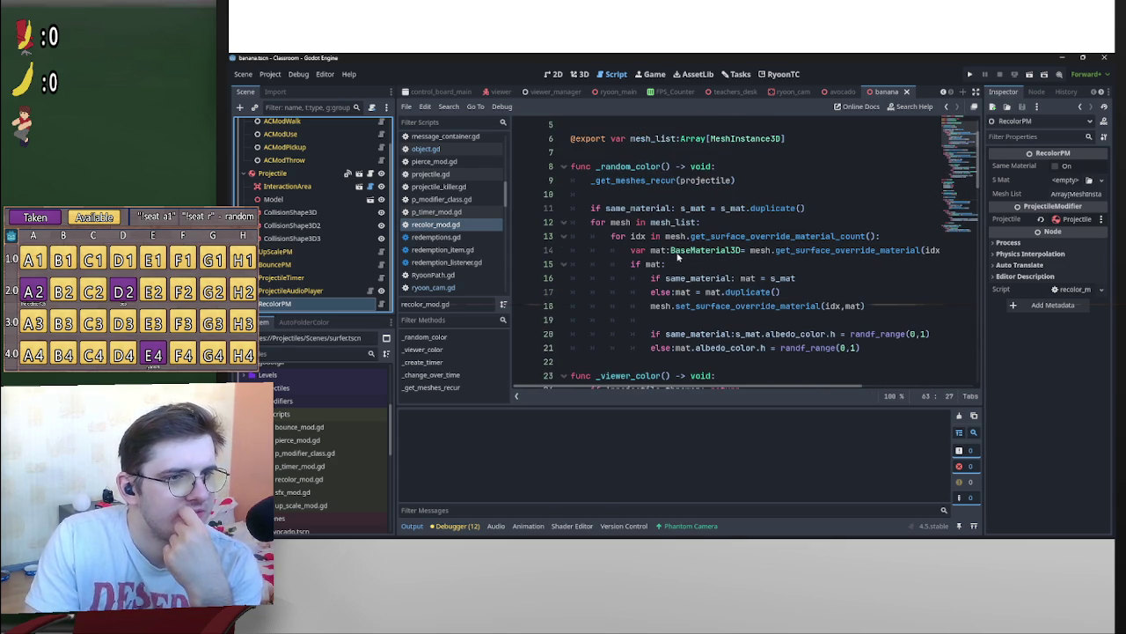
pyautogui.scroll(-4, 836, 229)
pyautogui.scroll(5, 859, 228)
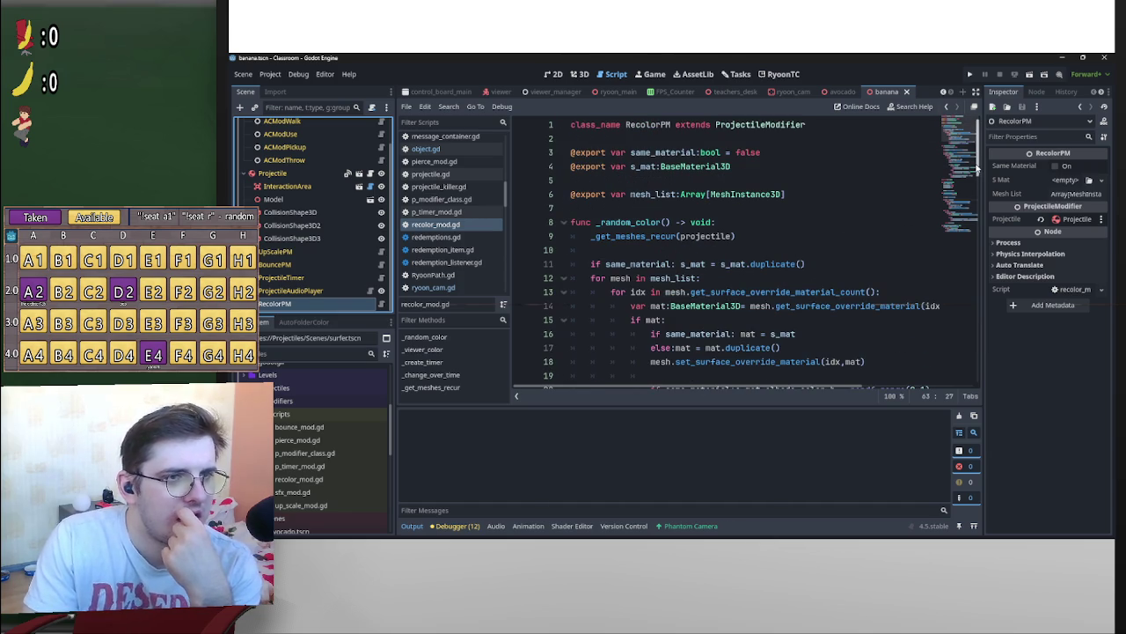
pyautogui.moveTo(977, 168)
pyautogui.mouseDown()
pyautogui.moveTo(968, 387)
pyautogui.moveTo(966, 308)
pyautogui.mouseUp()
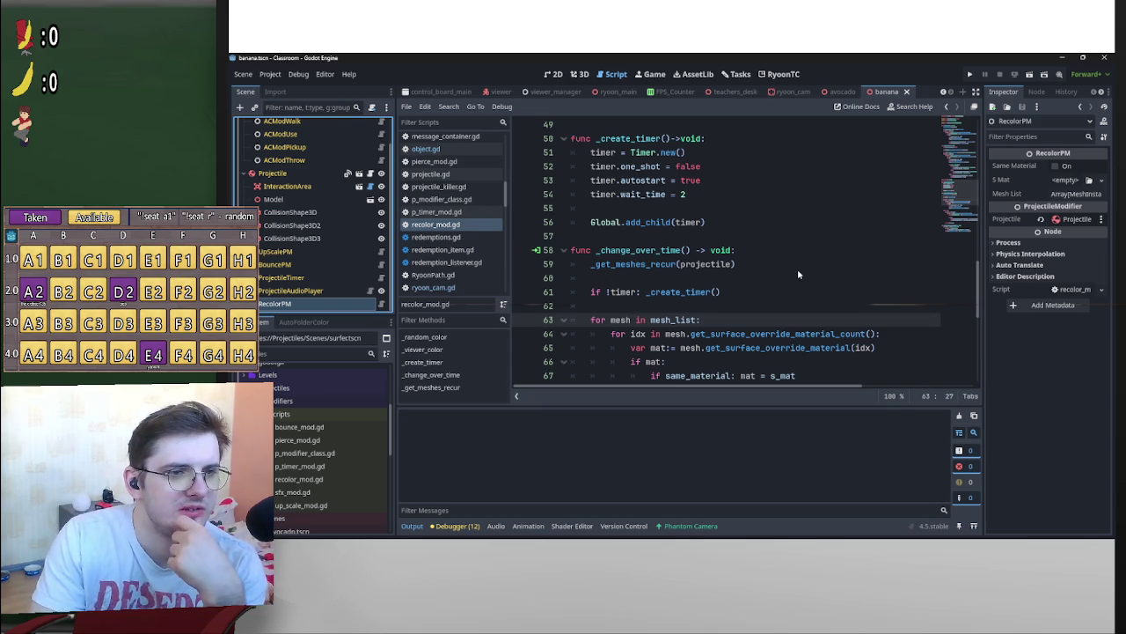
pyautogui.scroll(5, 729, 270)
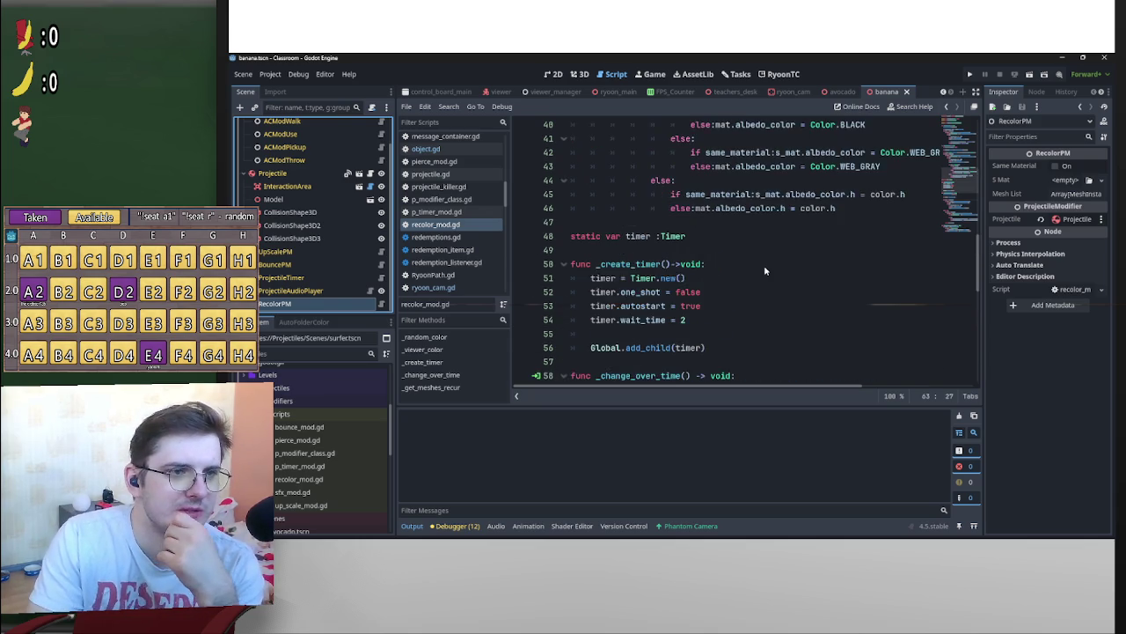
pyautogui.scroll(-7, 735, 274)
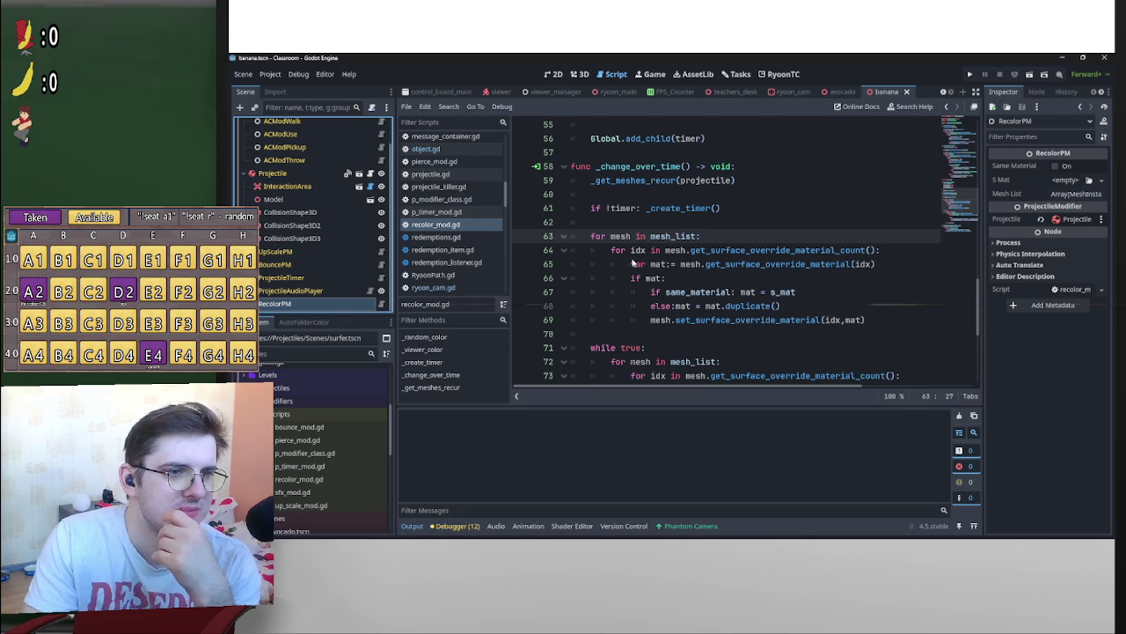
# Guard the line 59 _get_meshes_recur call with 'if mesh_list.is_empty():' and close the banana scene
pyautogui.click(592, 181)
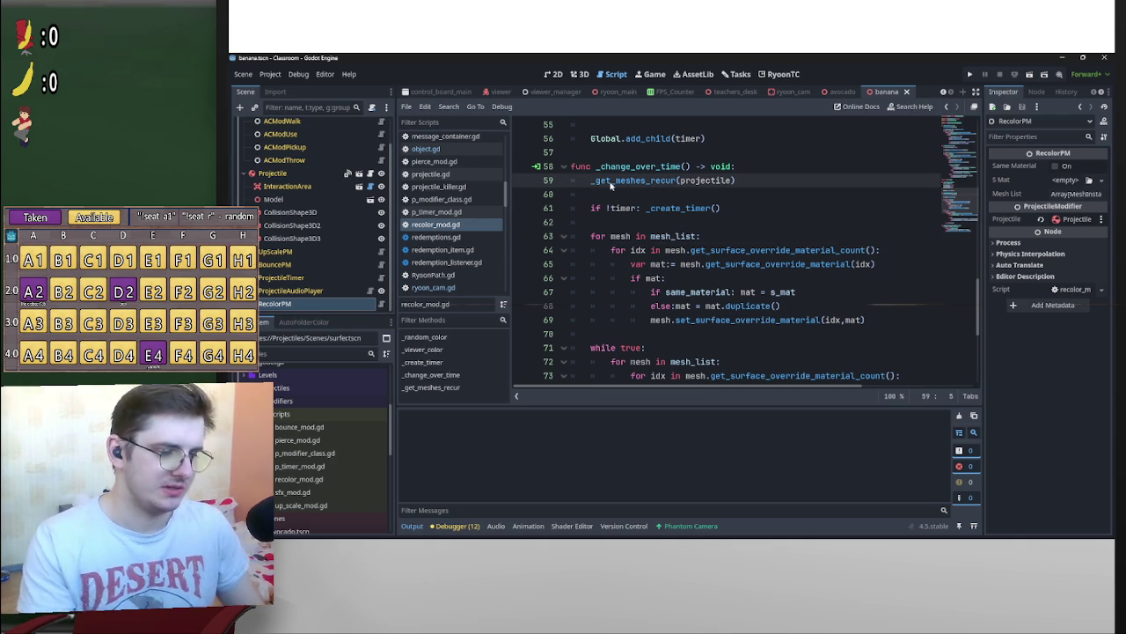
pyautogui.write('if mesh_')
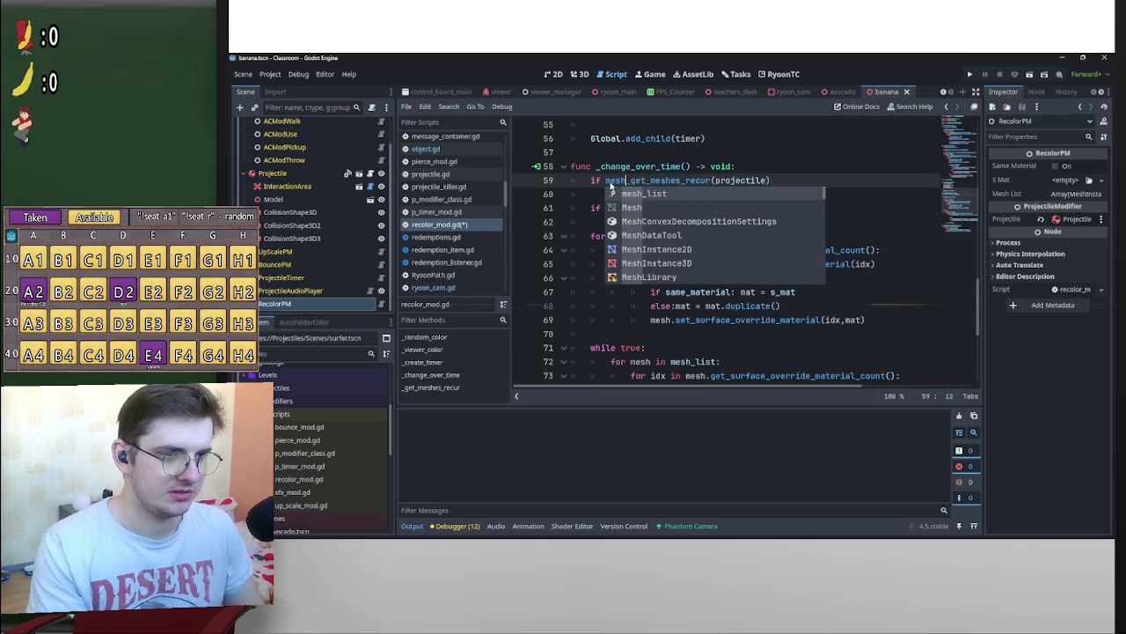
pyautogui.write('list')
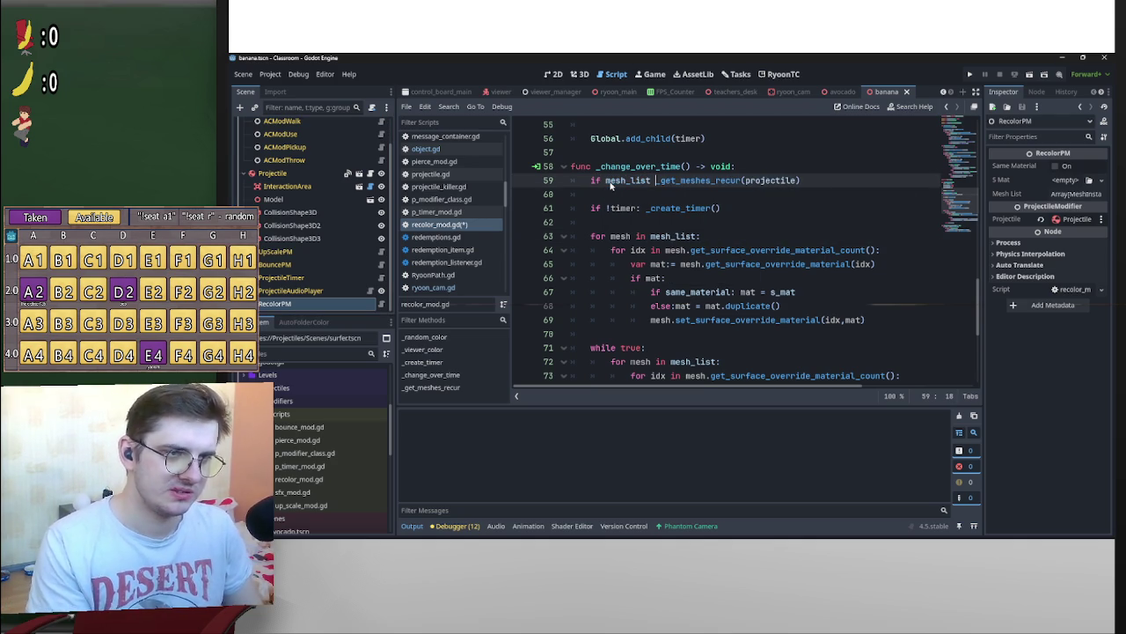
pyautogui.press('BackSpace')
pyautogui.write('.is_e')
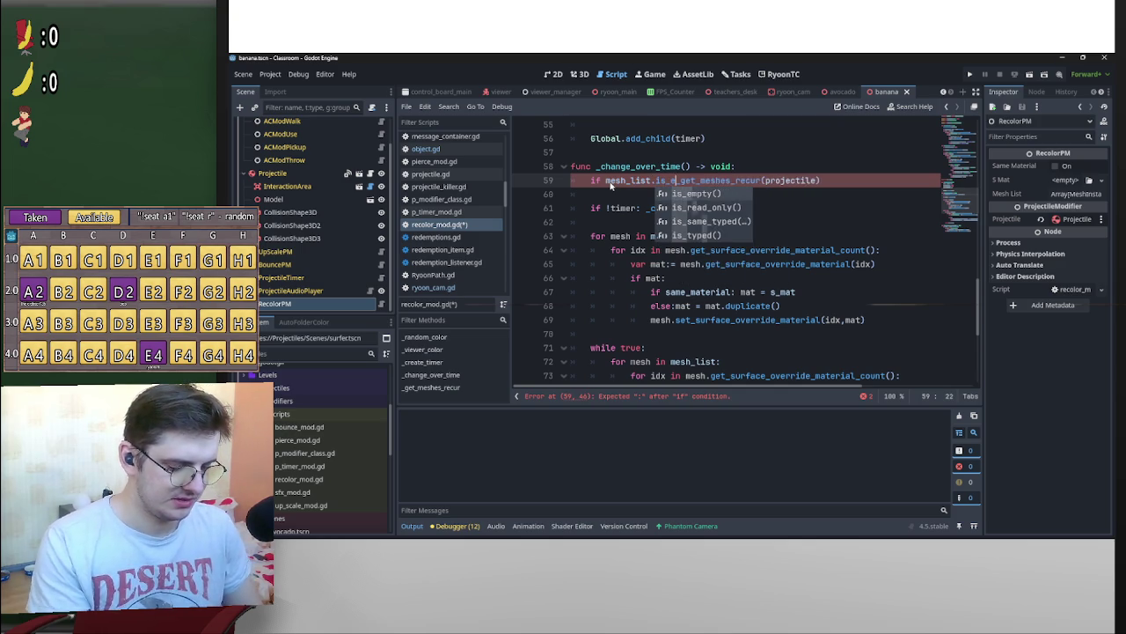
pyautogui.write('mpty(')
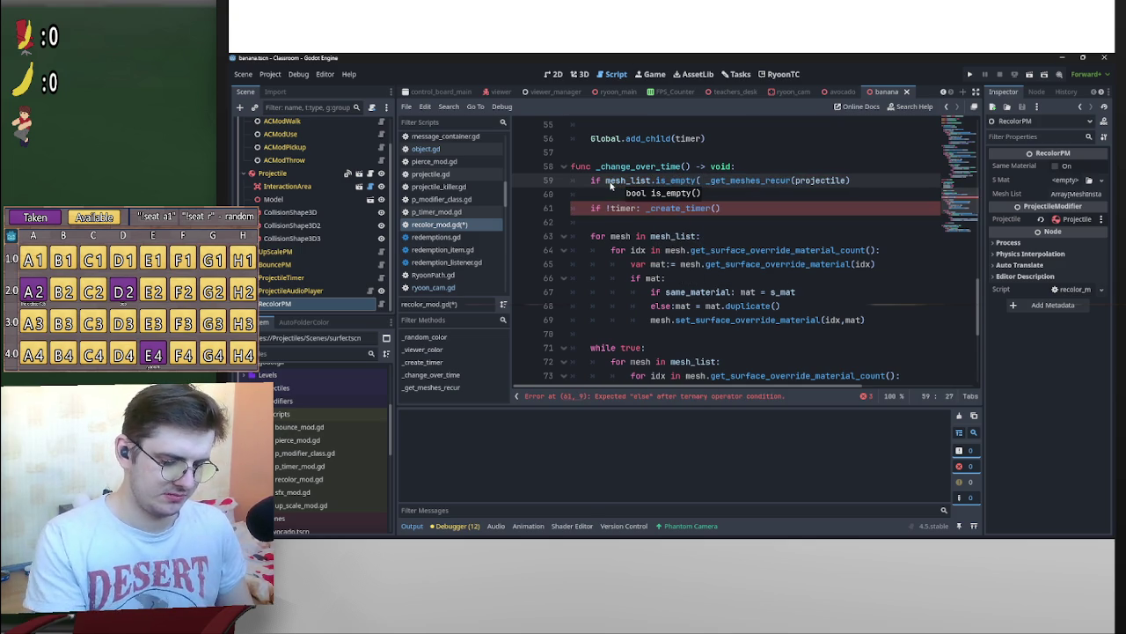
pyautogui.write(' ):')
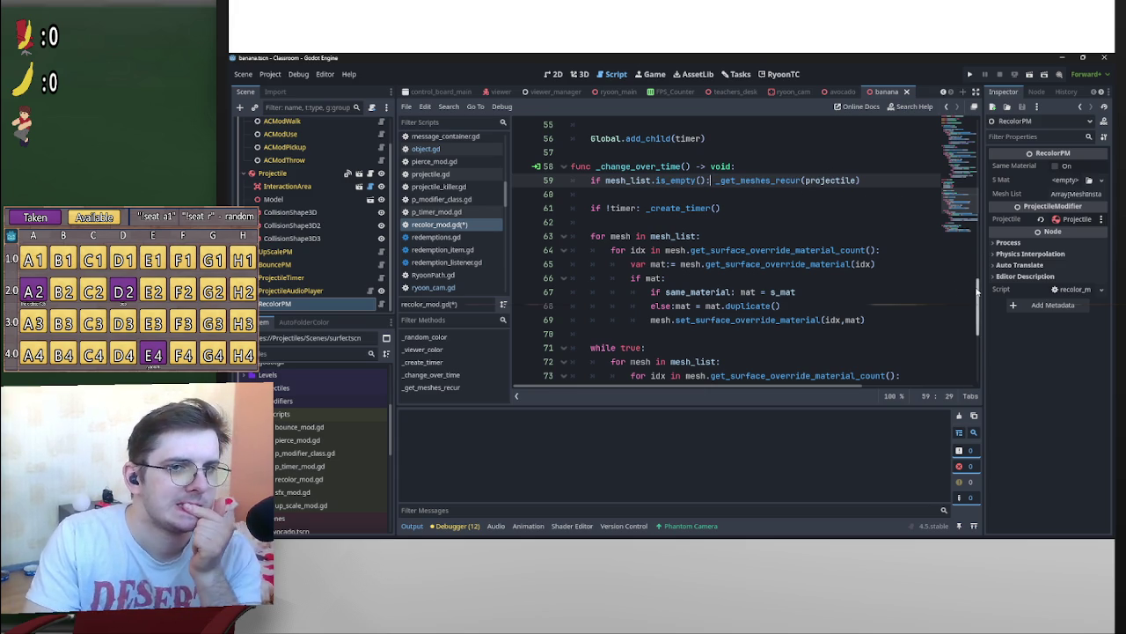
pyautogui.middleClick(879, 94)
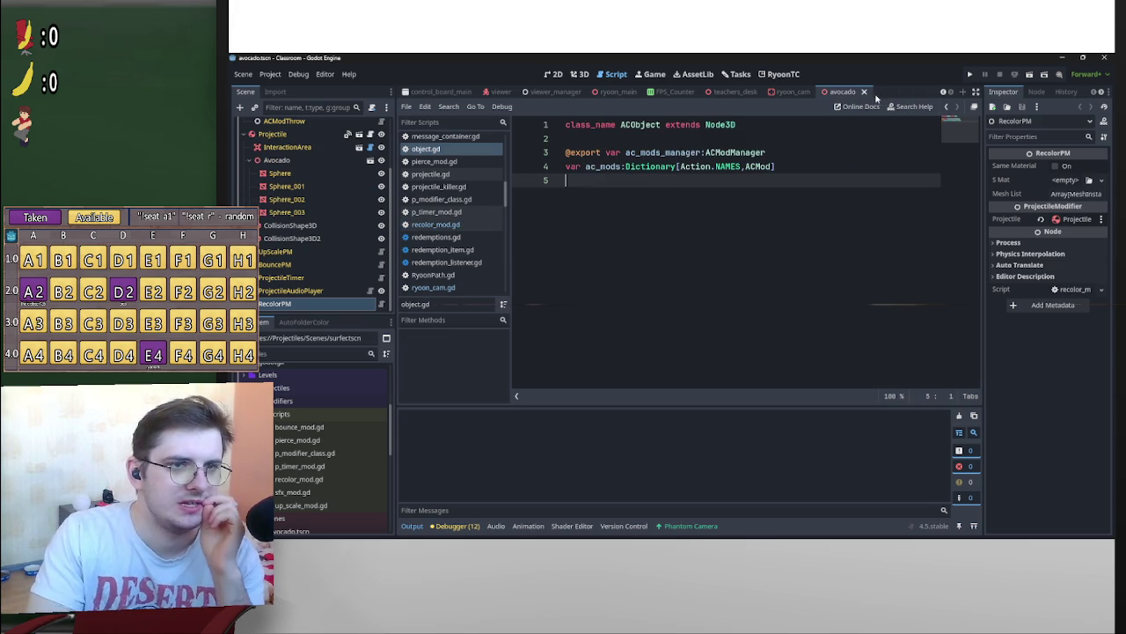
# Close the avocado scene and save the current ryoon_cam scene
pyautogui.middleClick(830, 94)
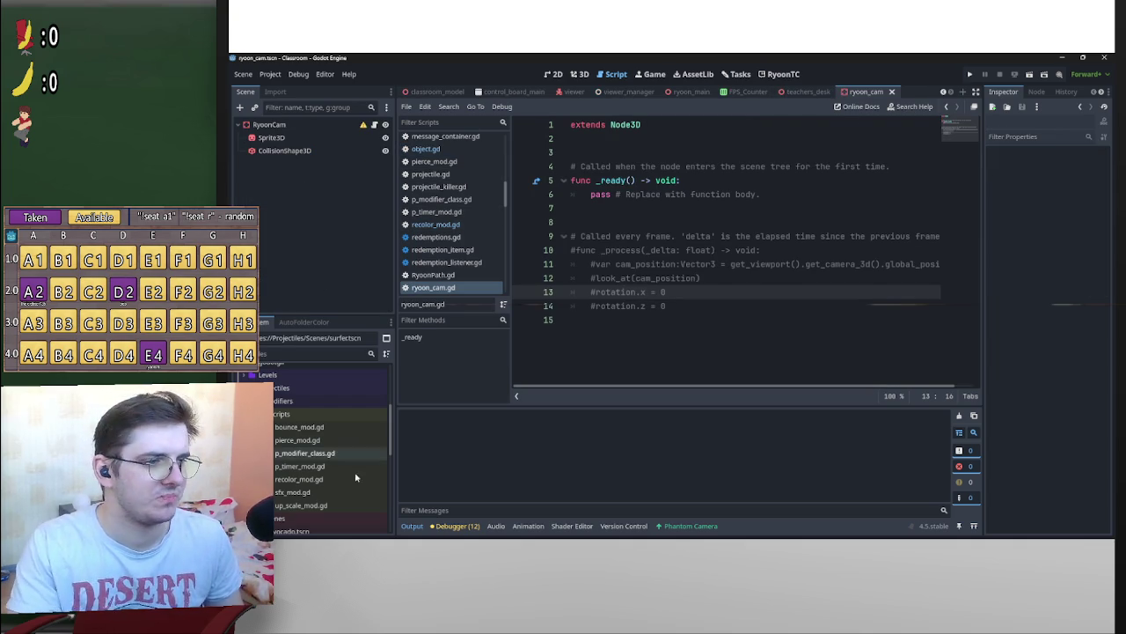
pyautogui.click(763, 184)
pyautogui.hotkey('ctrl', 's')
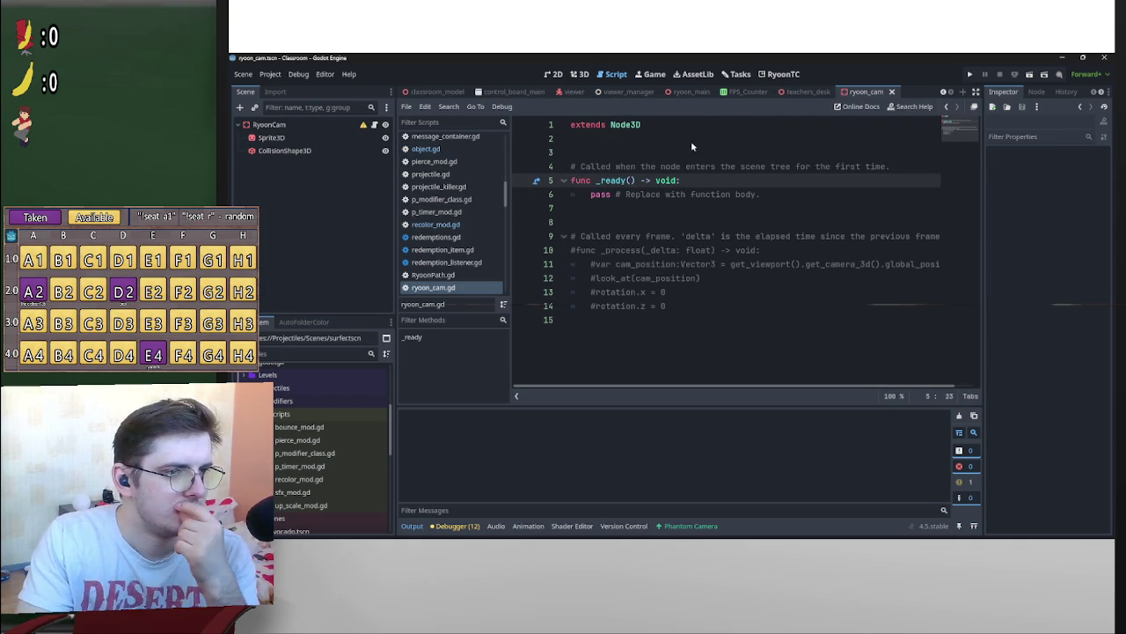
pyautogui.scroll(-3, 322, 475)
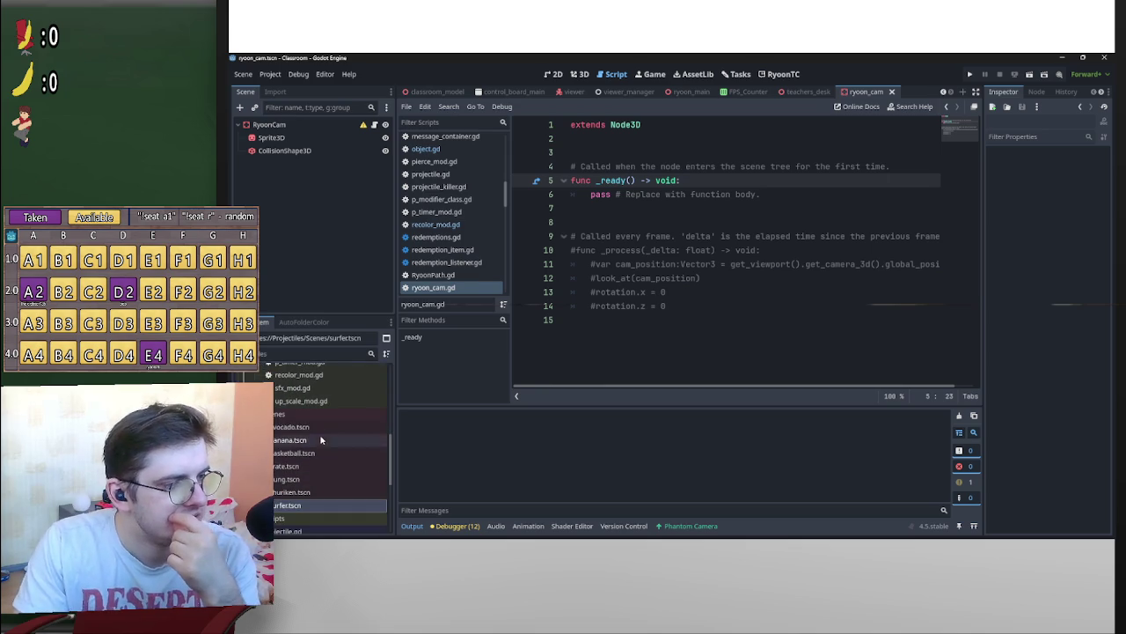
pyautogui.click(315, 428)
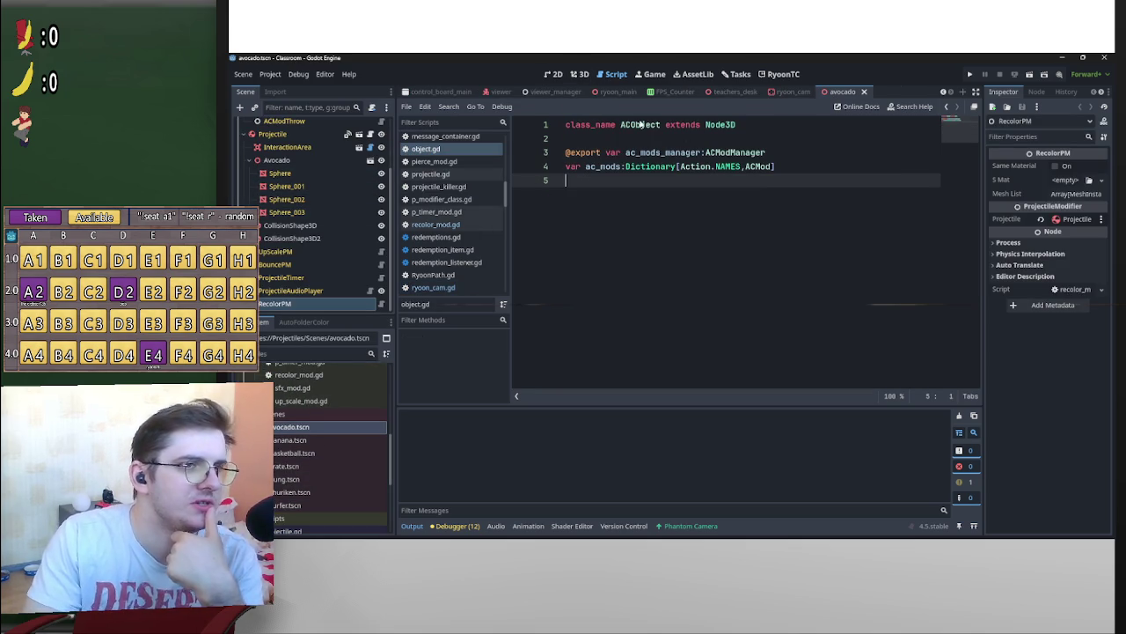
pyautogui.middleClick(845, 91)
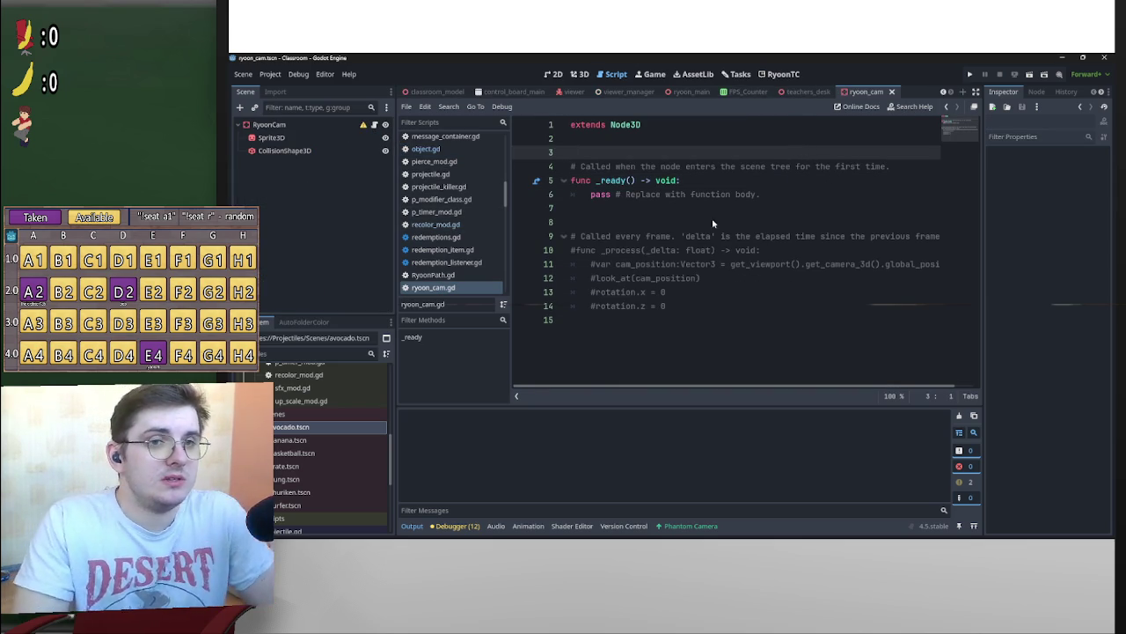
# Open shuriken.tscn from the FileSystem dock and scroll through its node tree
pyautogui.click(315, 494)
pyautogui.doubleClick(316, 494)
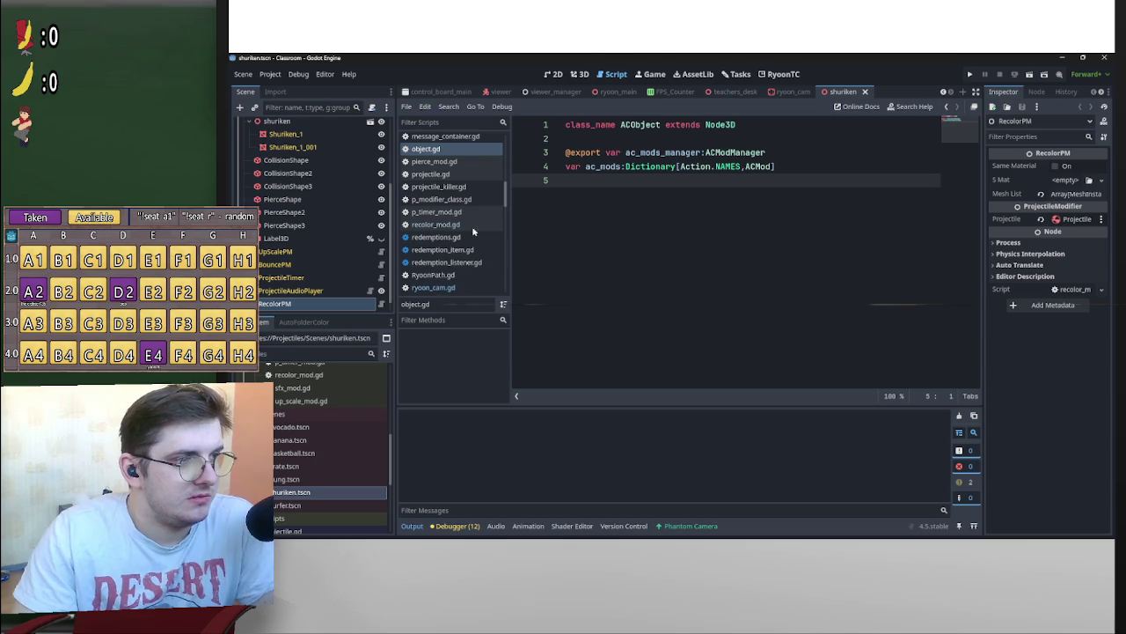
pyautogui.scroll(-2, 352, 254)
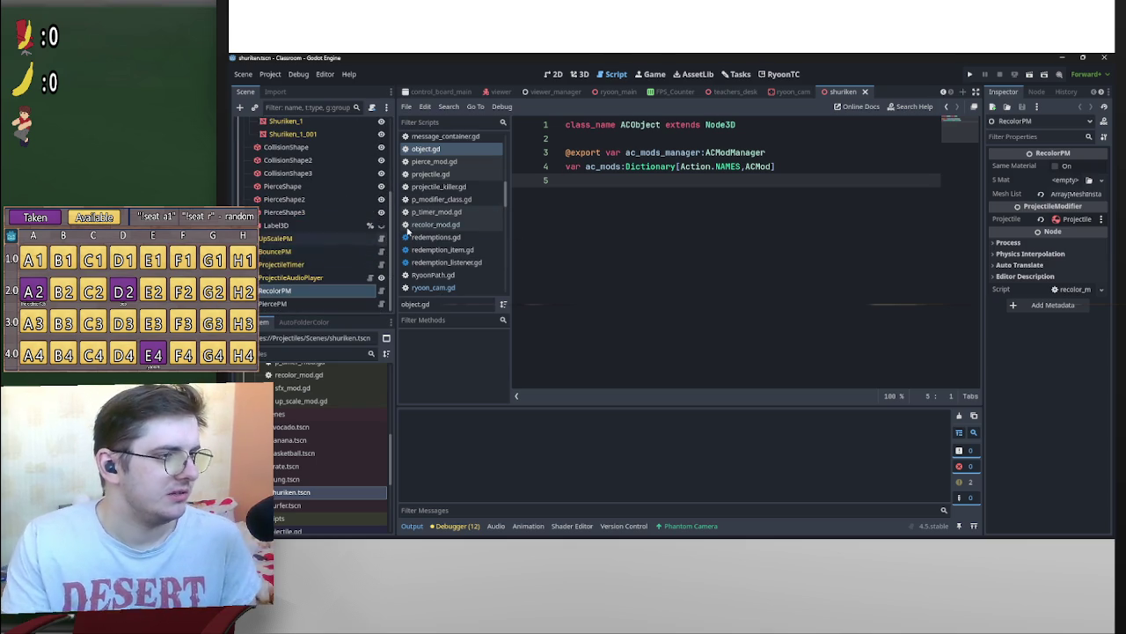
pyautogui.scroll(3, 352, 229)
pyautogui.scroll(-3, 387, 154)
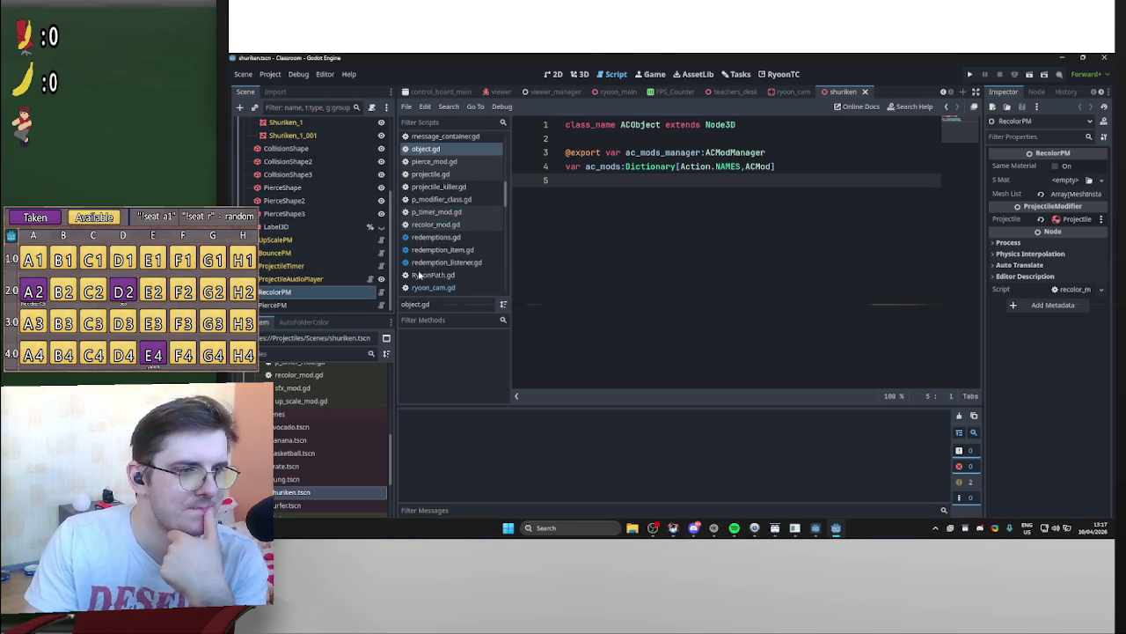
# Switch to the 3D view and orbit around the shuriken model
pyautogui.click(579, 74)
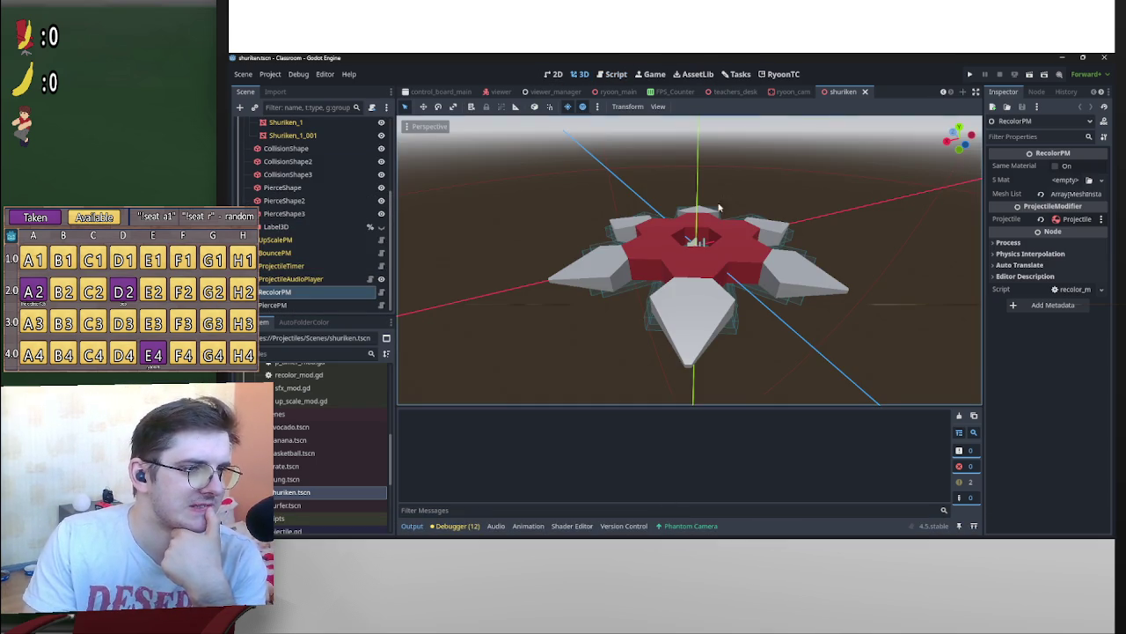
pyautogui.scroll(-4, 723, 194)
pyautogui.moveTo(722, 195); pyautogui.dragTo(801, 220)
pyautogui.scroll(2, 292, 278)
pyautogui.scroll(3, 292, 278)
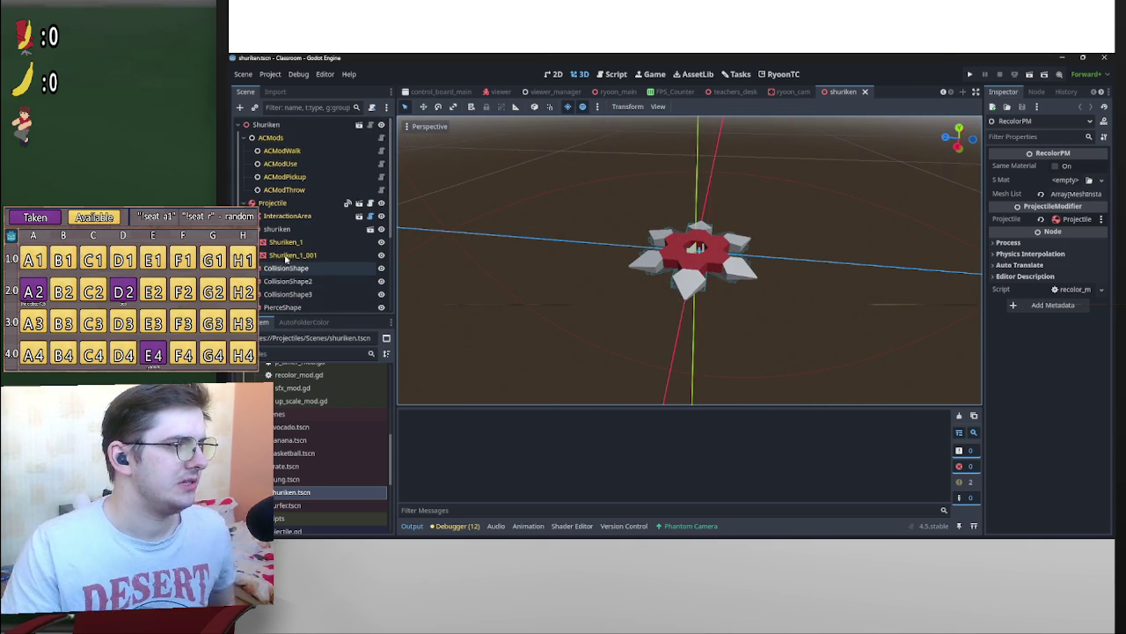
# Select the root Shuriken node, cancel adding a child node, and bring up the Scripts folder menu
pyautogui.click(266, 124)
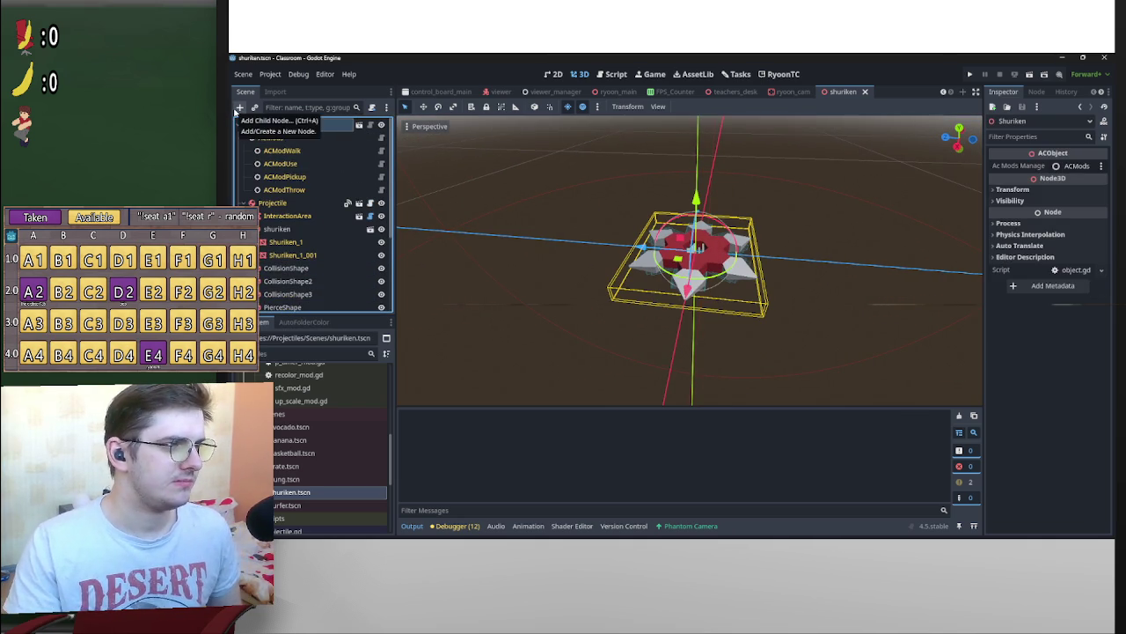
pyautogui.click(239, 107)
pyautogui.click(773, 457)
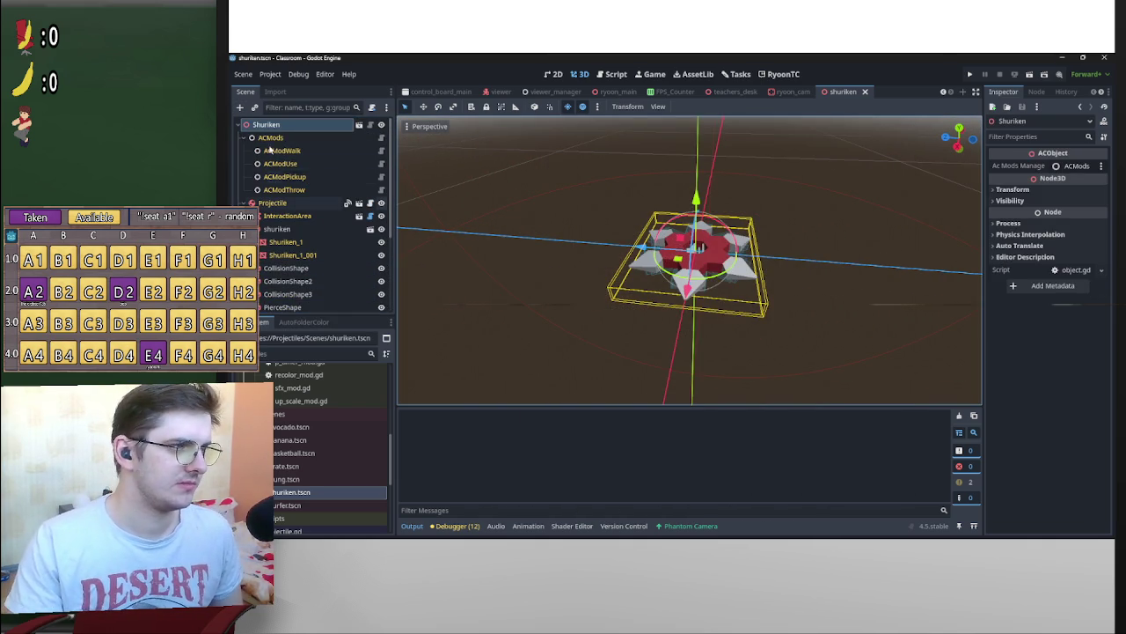
pyautogui.scroll(3, 335, 436)
pyautogui.rightClick(302, 440)
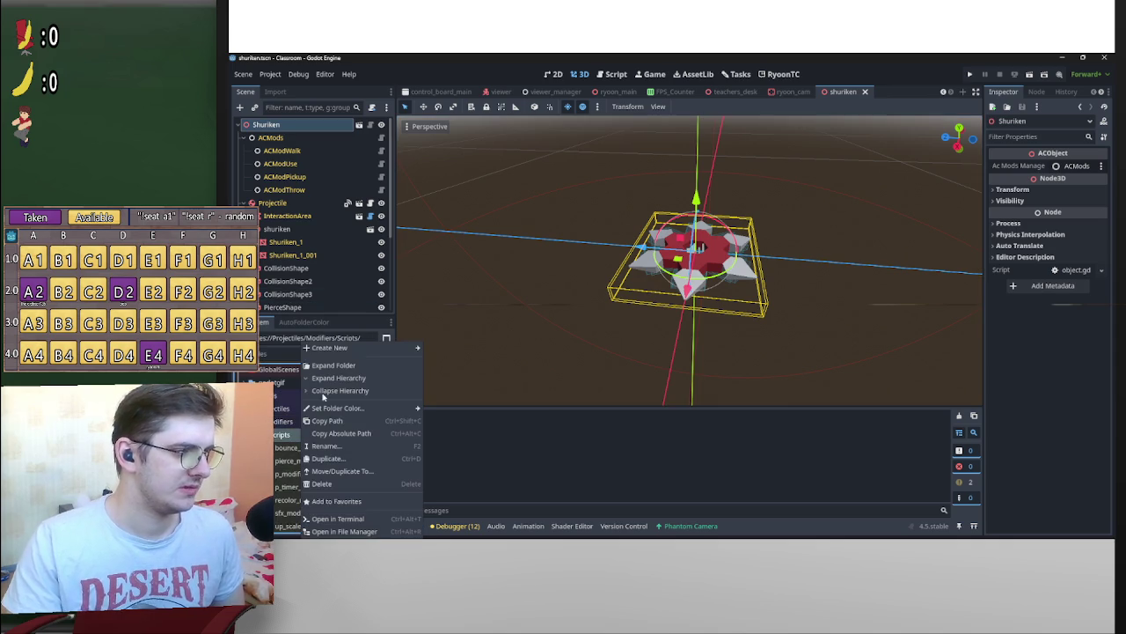
# Create the script angular_vel_mod.gd in the Modifiers/Scripts folder and select it
pyautogui.moveTo(396, 348)
pyautogui.click(460, 380)
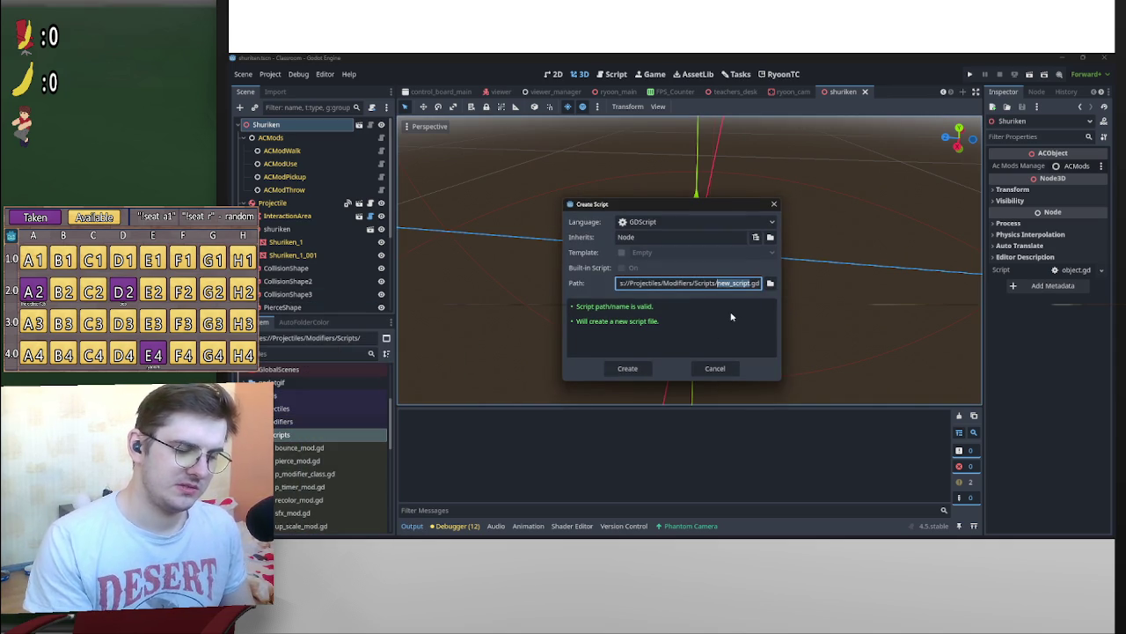
pyautogui.write('an')
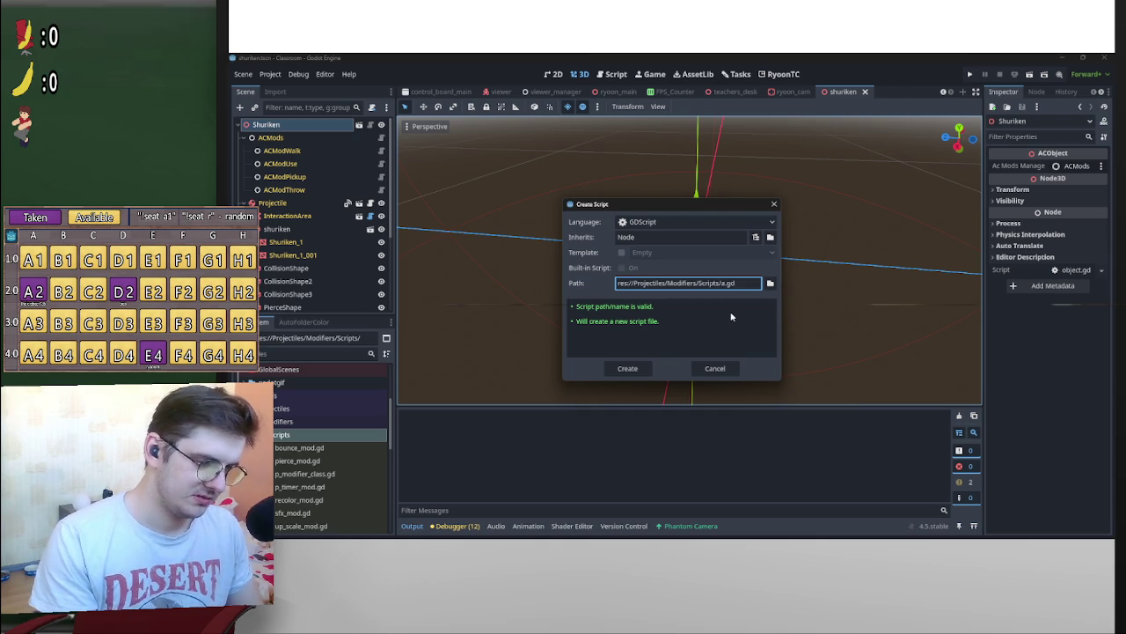
pyautogui.write('gular')
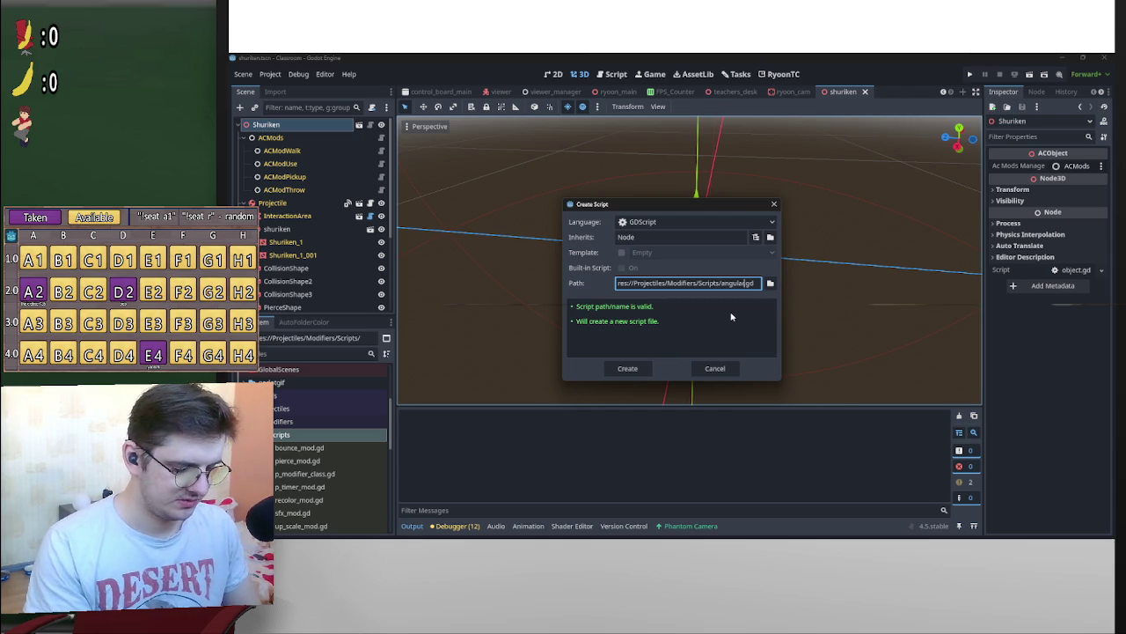
pyautogui.write('_vel_')
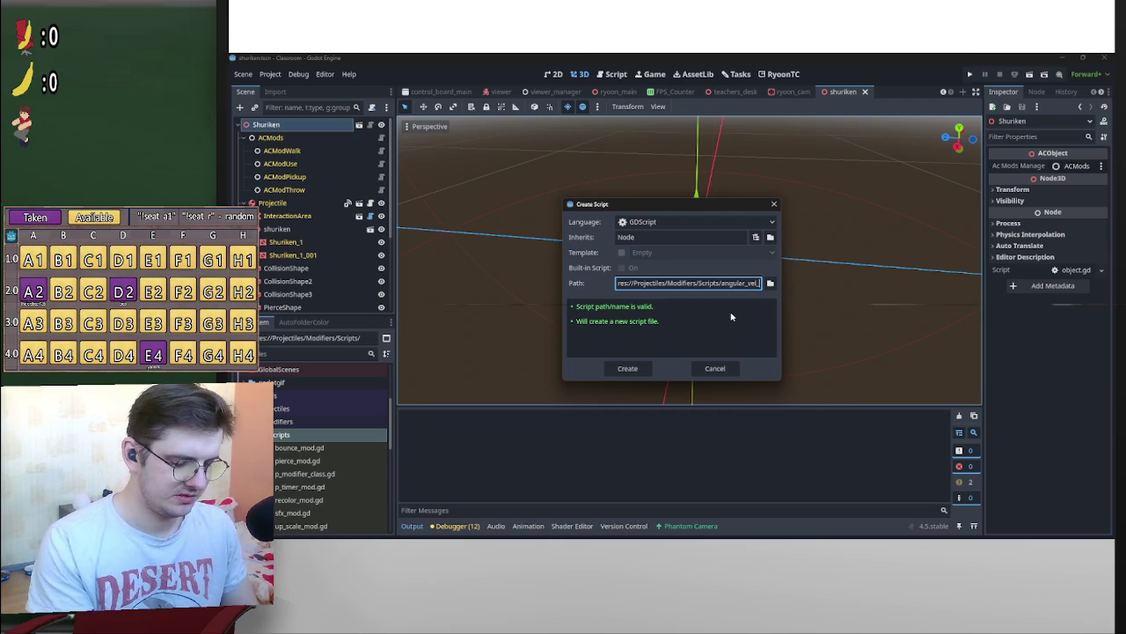
pyautogui.write('mod')
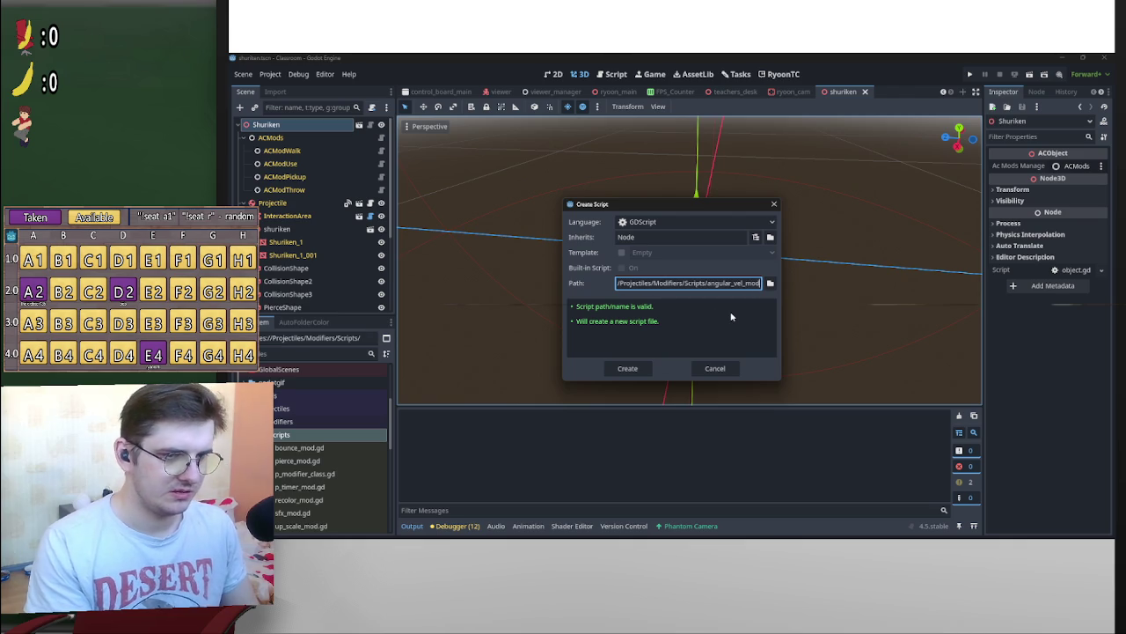
pyautogui.press('Return')
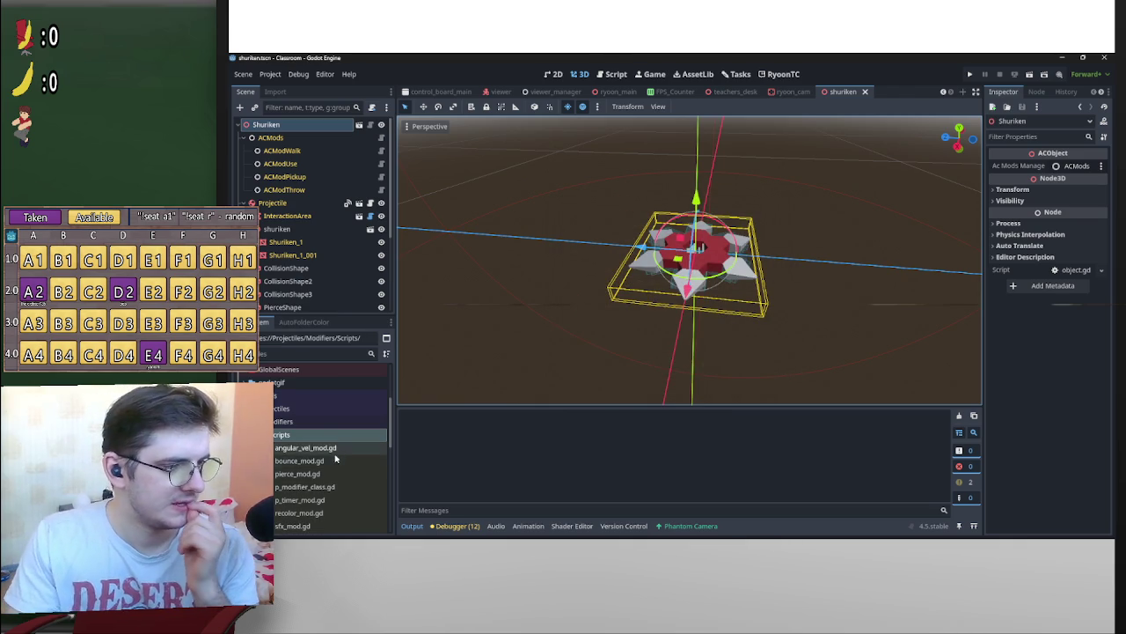
pyautogui.click(341, 449)
# Open angular_vel_mod.gd and change its base class from Node to ProjectileModifier
pyautogui.doubleClick(341, 450)
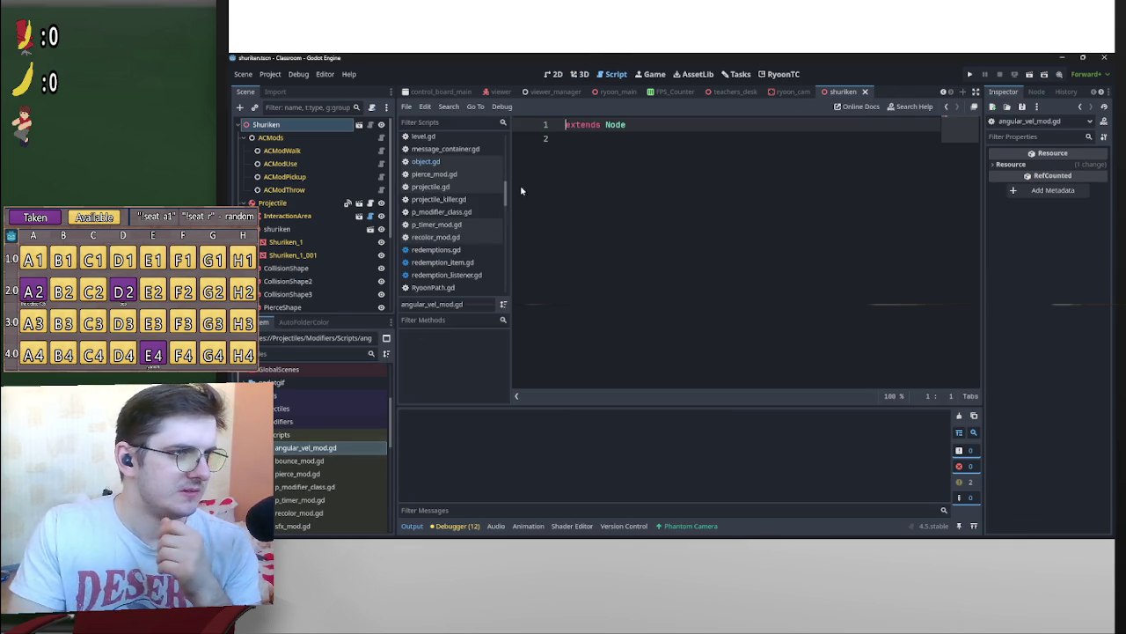
pyautogui.doubleClick(616, 125)
pyautogui.write('dumm13')
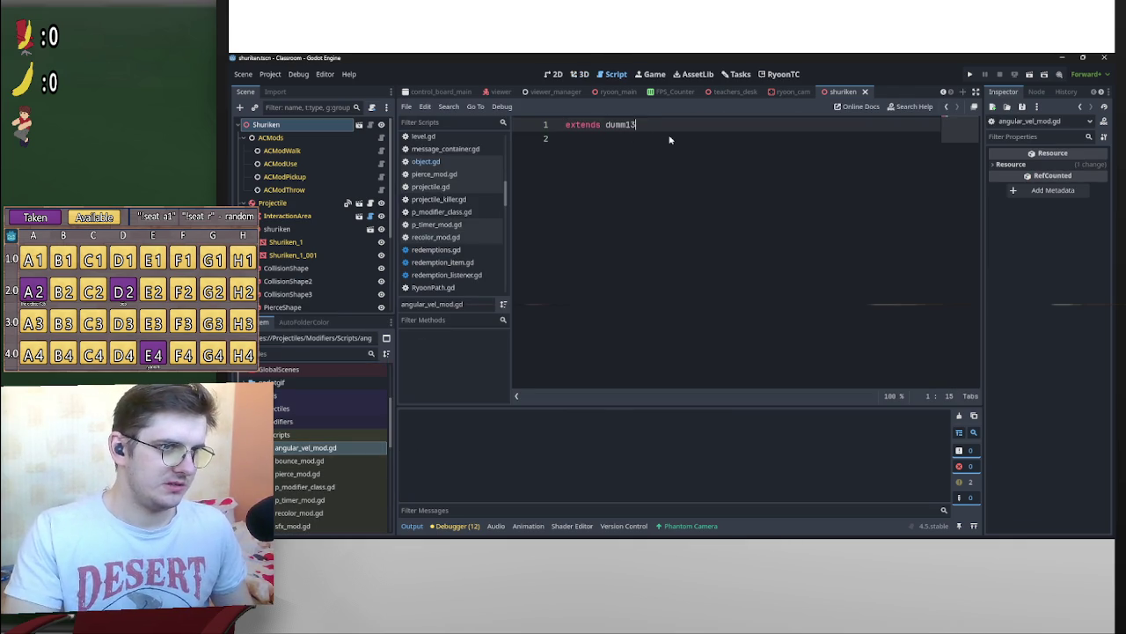
pyautogui.hotkey('ctrl', 'z')
pyautogui.press('super+v')
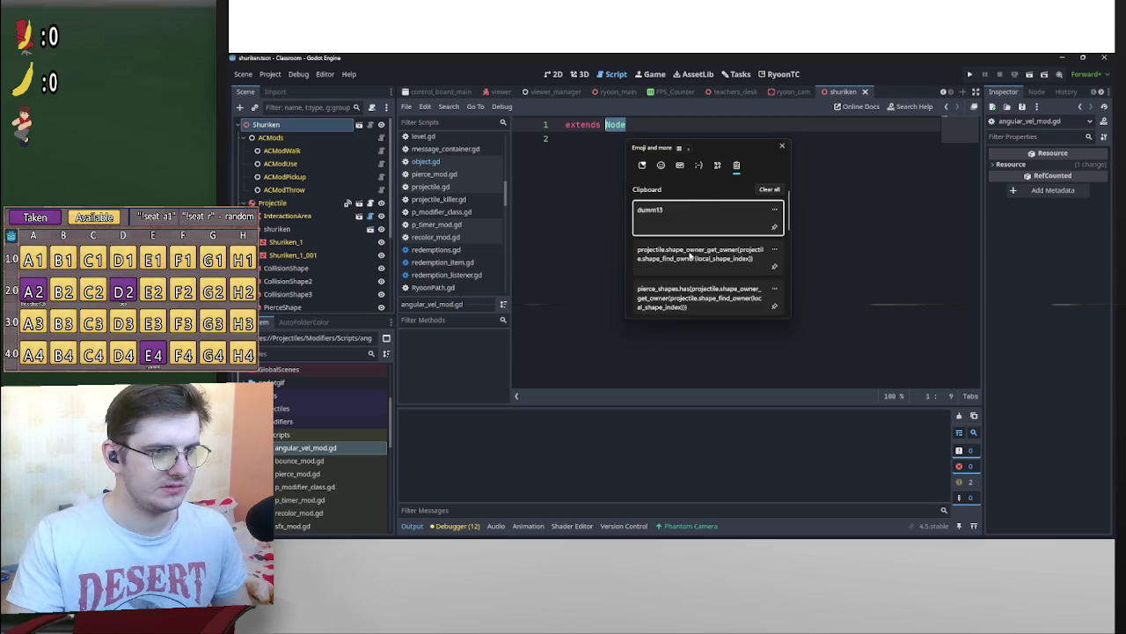
pyautogui.click(700, 292)
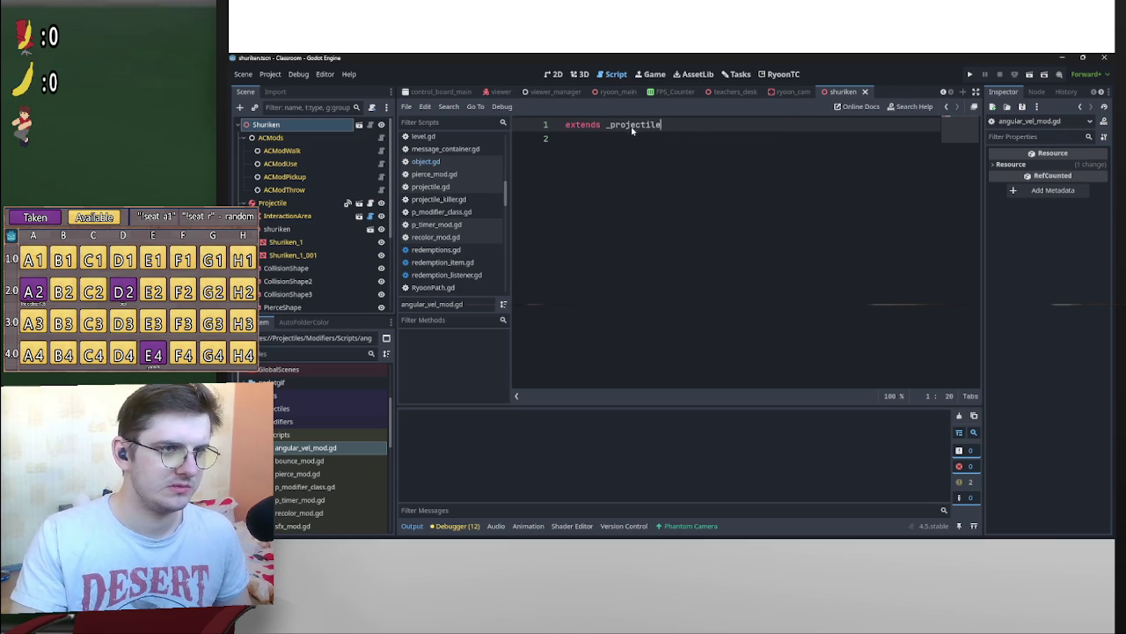
pyautogui.doubleClick(648, 127)
pyautogui.press('super+v')
pyautogui.scroll(-3, 711, 265)
pyautogui.scroll(-2, 717, 277)
pyautogui.click(730, 299)
# Prepend 'class_name AngularVelPM' to line 1, add blank lines below, and save
pyautogui.click(566, 125)
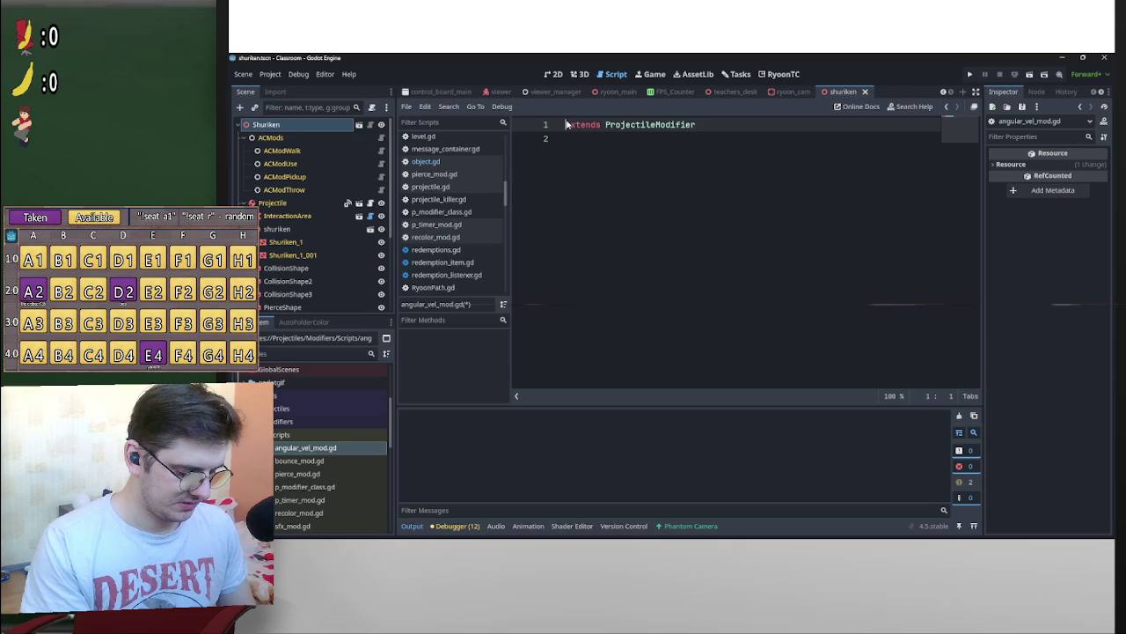
pyautogui.write('class_name ')
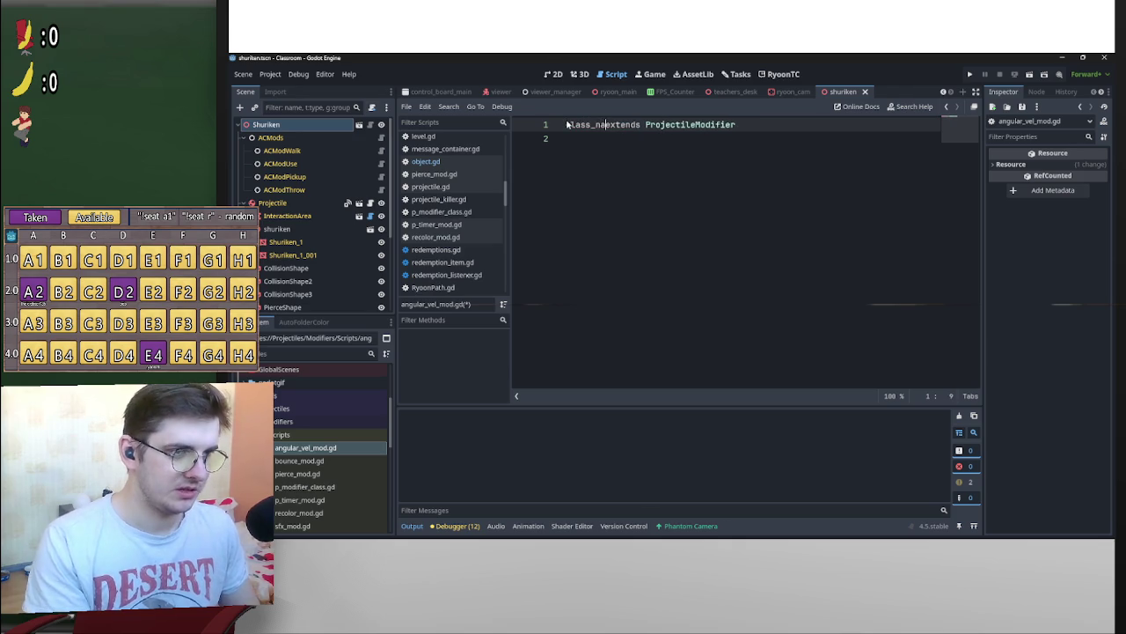
pyautogui.write('Angular')
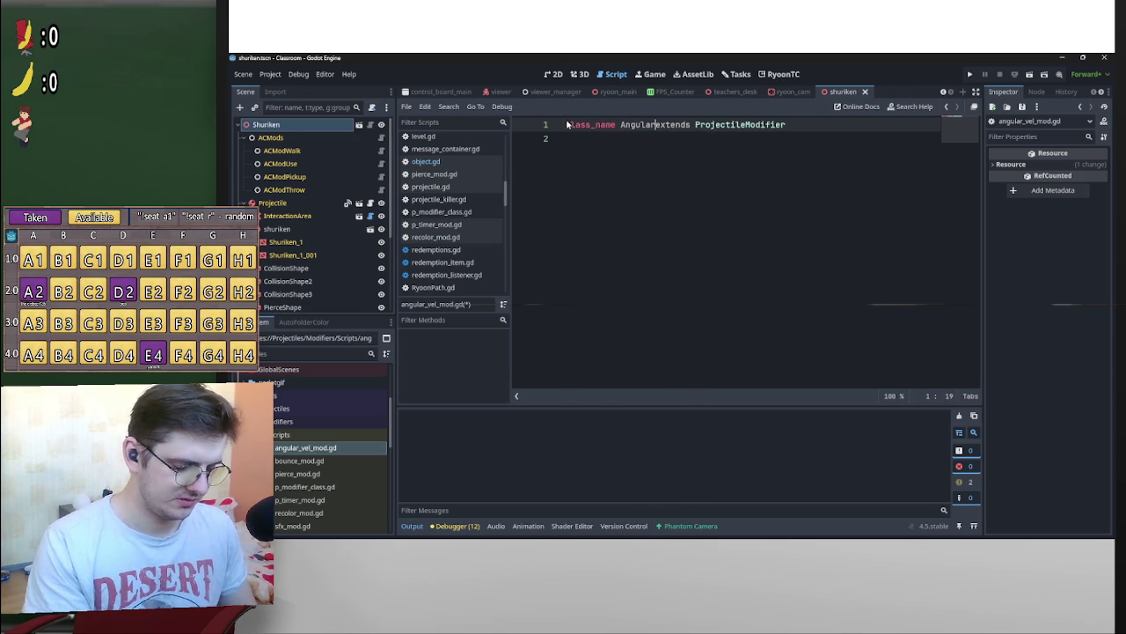
pyautogui.write('Pr')
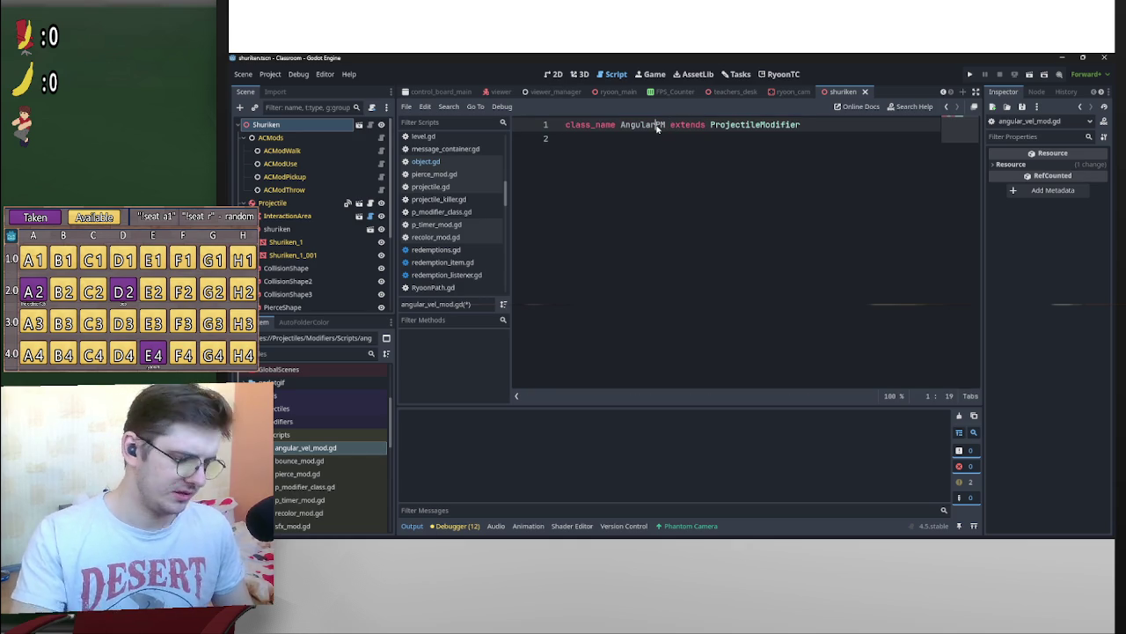
pyautogui.write(' Vel')
pyautogui.click(841, 128)
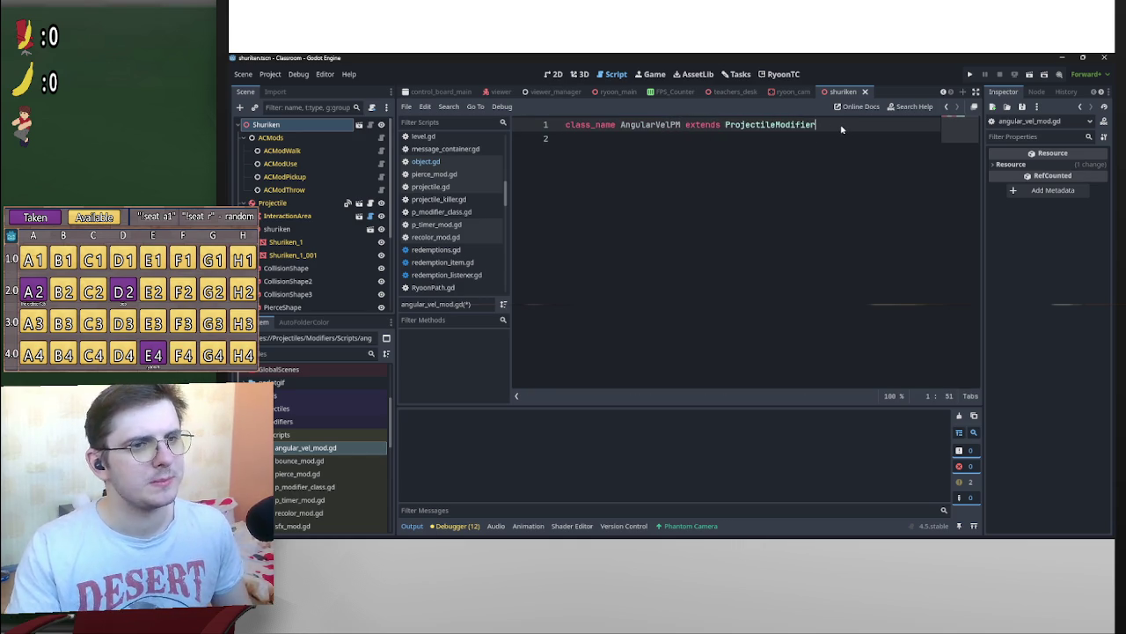
pyautogui.click(729, 141)
pyautogui.press('Return')
pyautogui.press('Return')
pyautogui.press('Return')
pyautogui.press('Up')
pyautogui.press('Up')
pyautogui.press('Up')
pyautogui.press('Down')
pyautogui.hotkey('ctrl', 's')
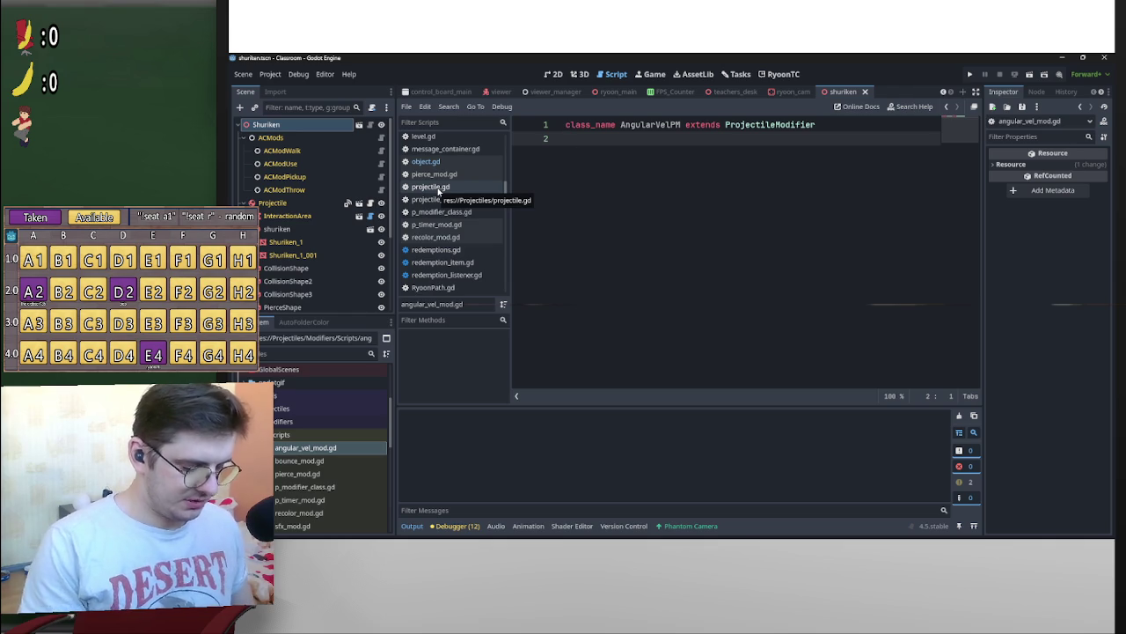
pyautogui.write('@')
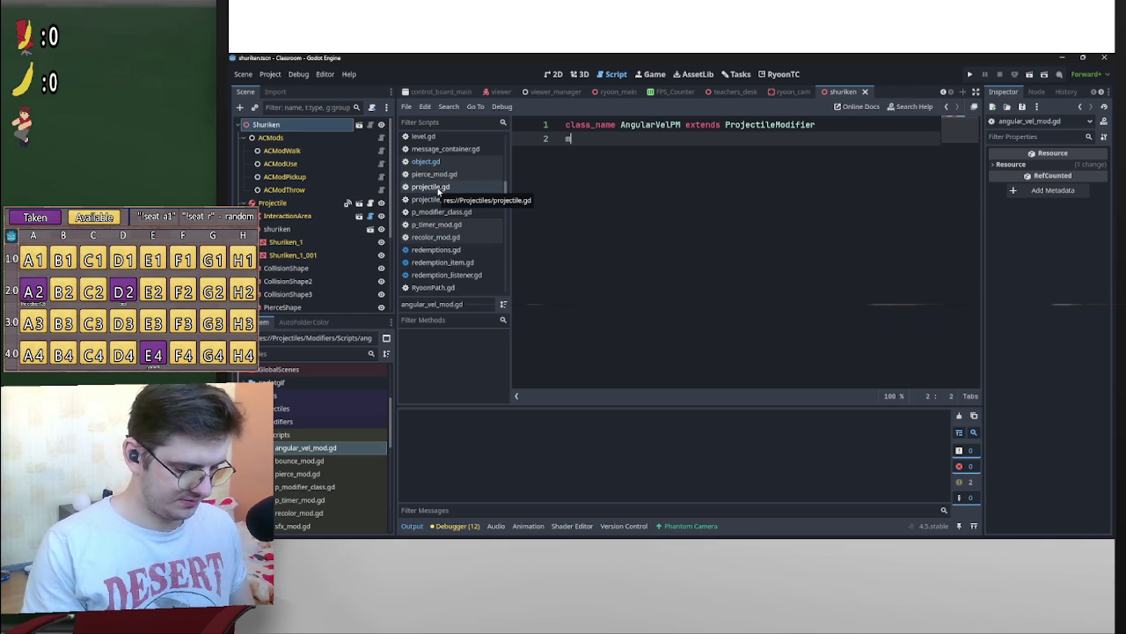
pyautogui.press('BackSpace')
pyautogui.press('BackSpace')
pyautogui.press('BackSpace')
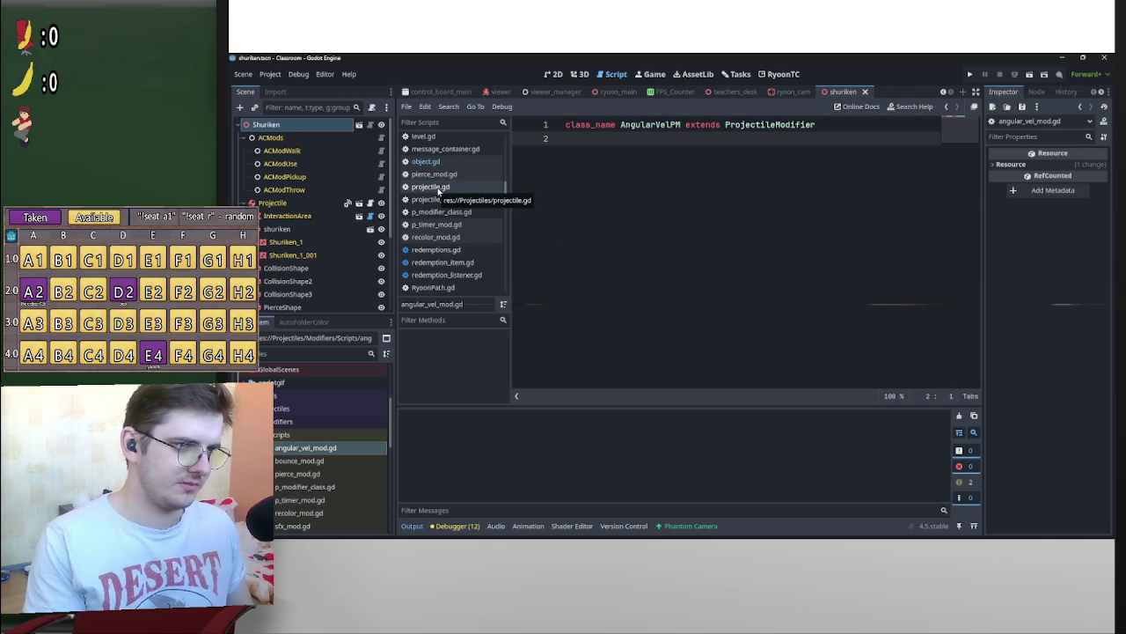
pyautogui.press('Return')
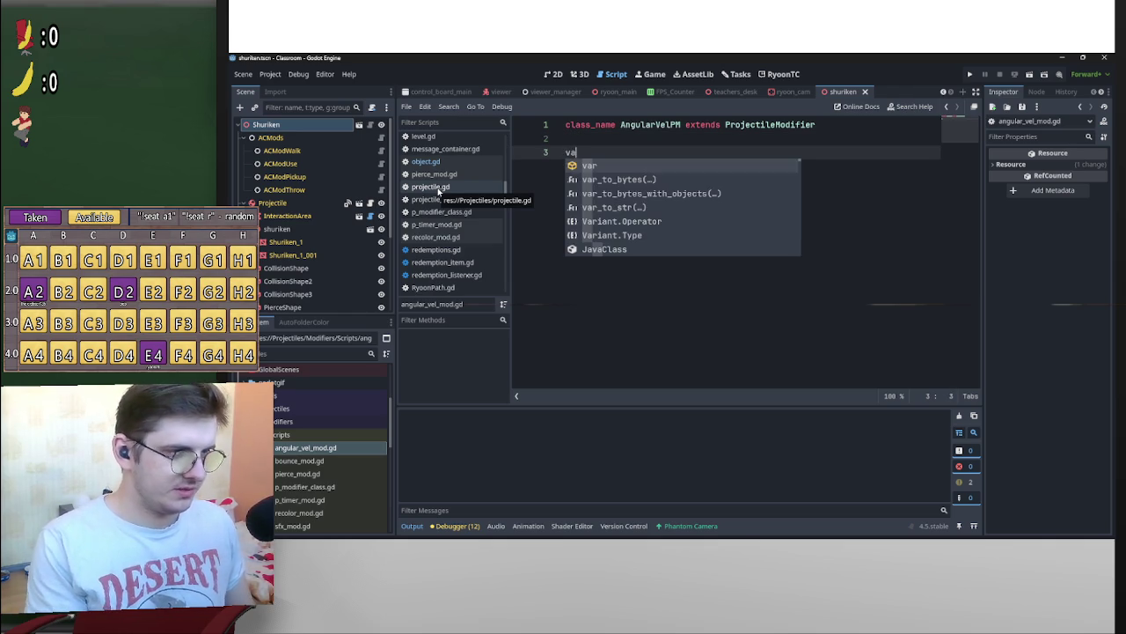
pyautogui.press('BackSpace')
pyautogui.write('@export')
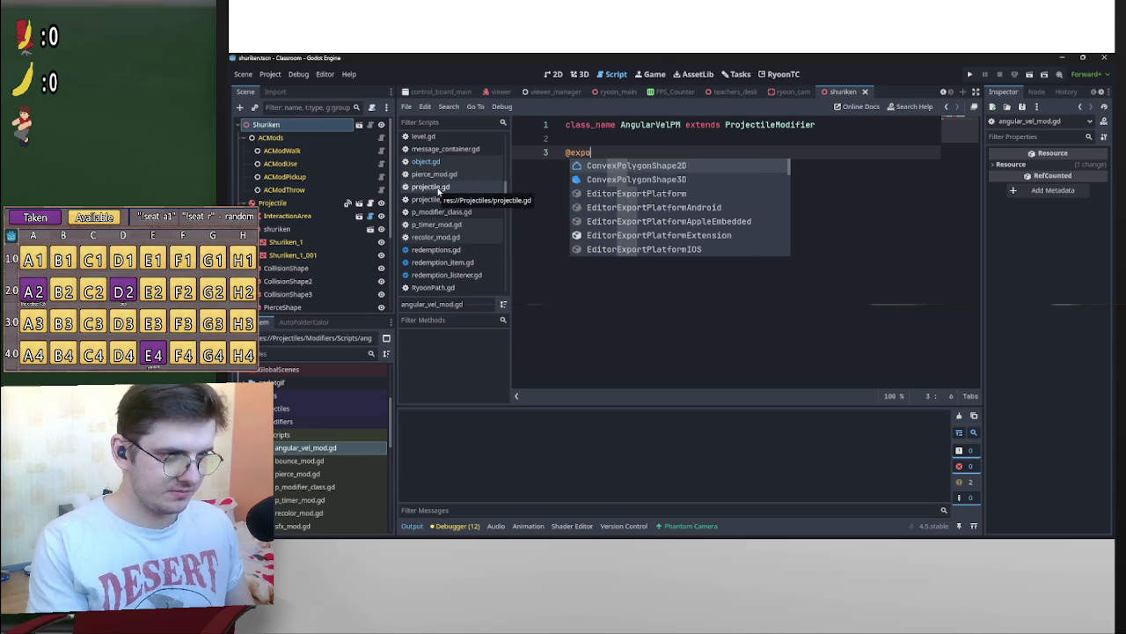
pyautogui.press('Escape')
pyautogui.write(' var marker')
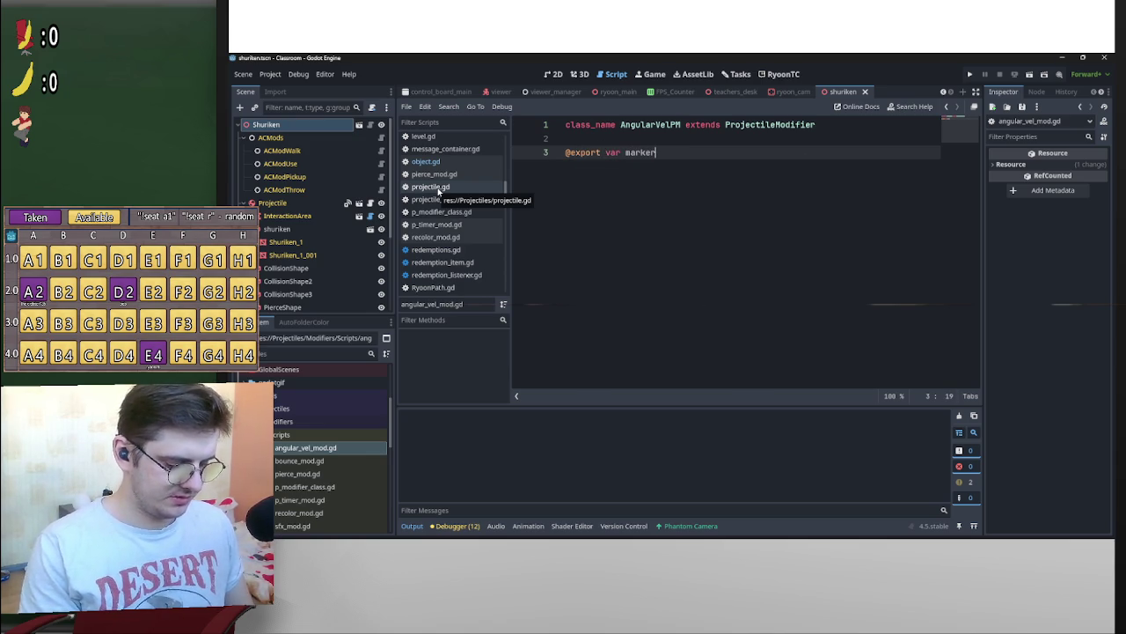
pyautogui.write(':Marker')
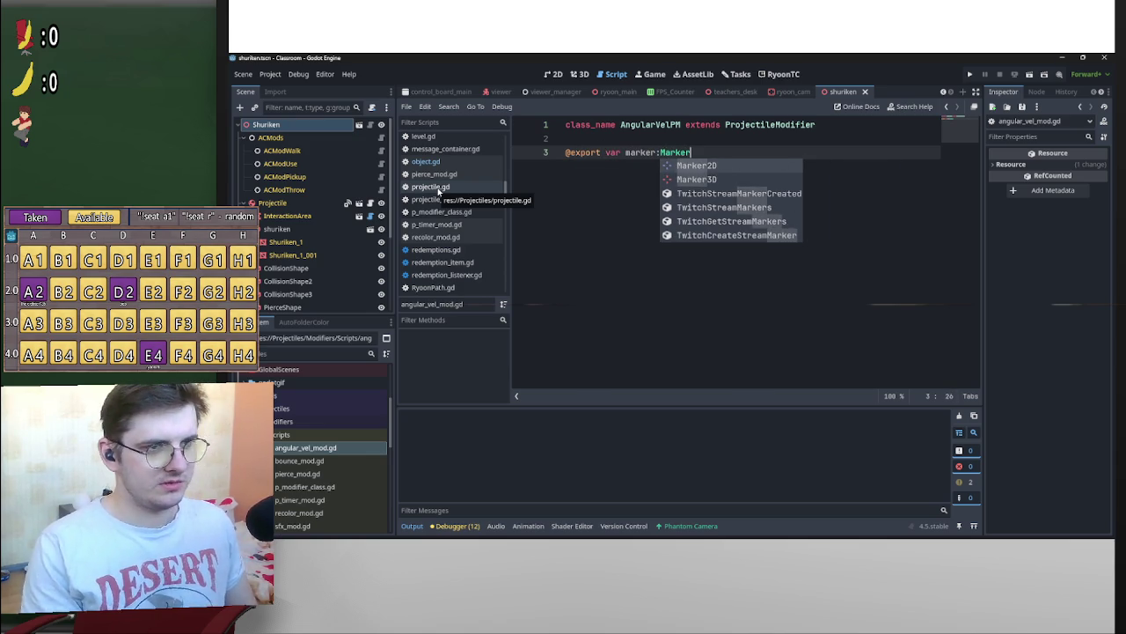
pyautogui.press('Down')
pyautogui.press('Return')
pyautogui.press('Return')
pyautogui.press('Return')
pyautogui.press('Return')
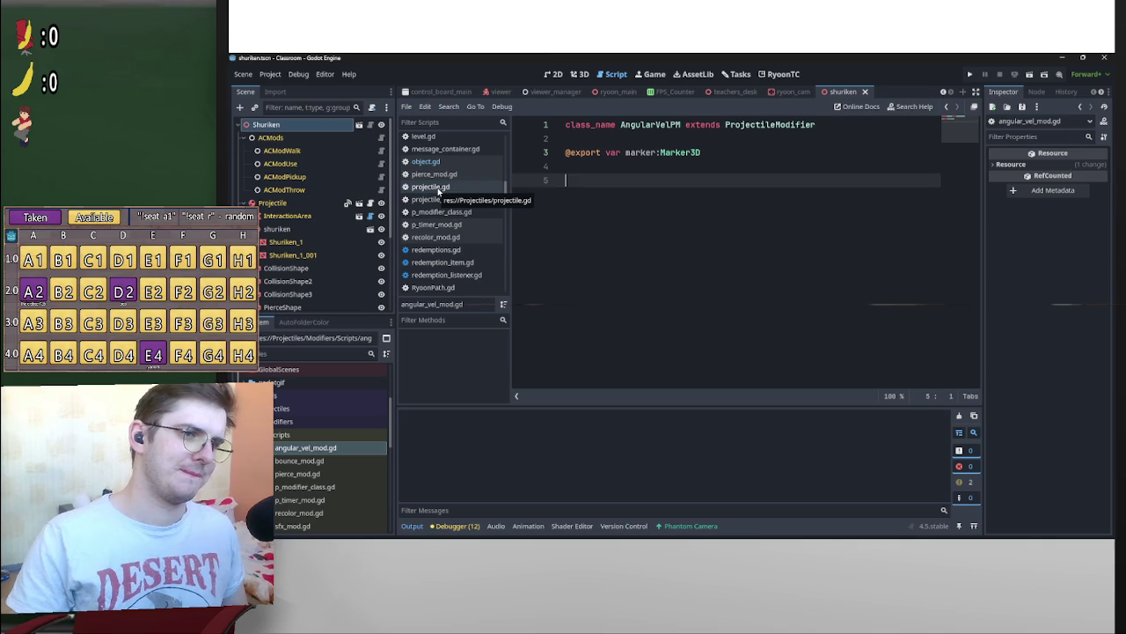
# Save the script and add blank lines below the export line
pyautogui.press('Up')
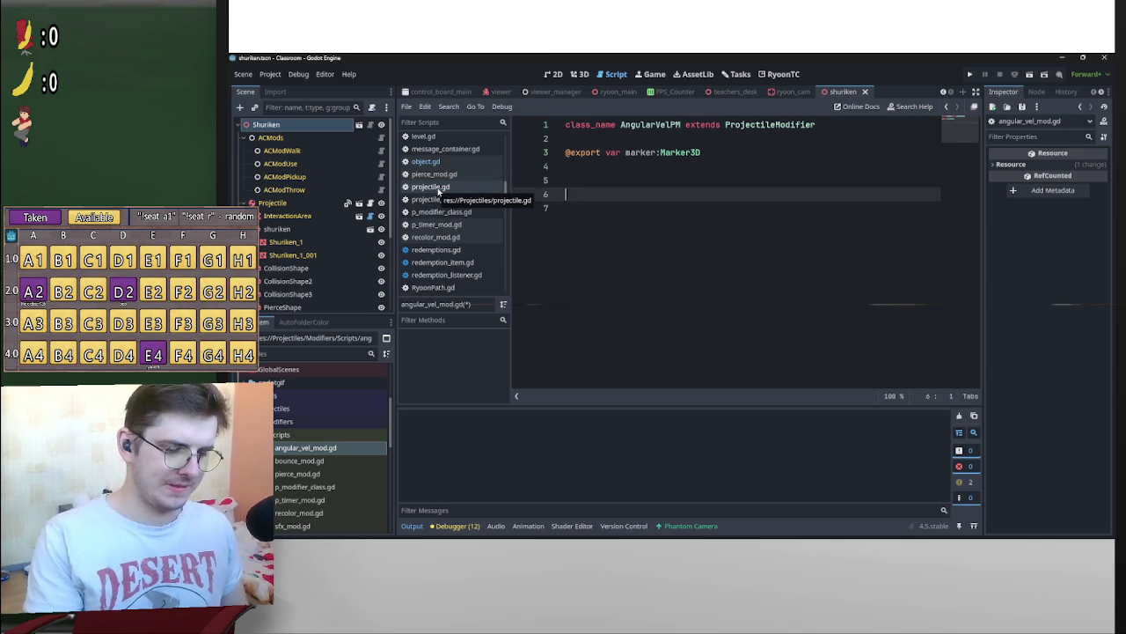
pyautogui.press('BackSpace')
pyautogui.press('BackSpace')
pyautogui.hotkey('ctrl', 's')
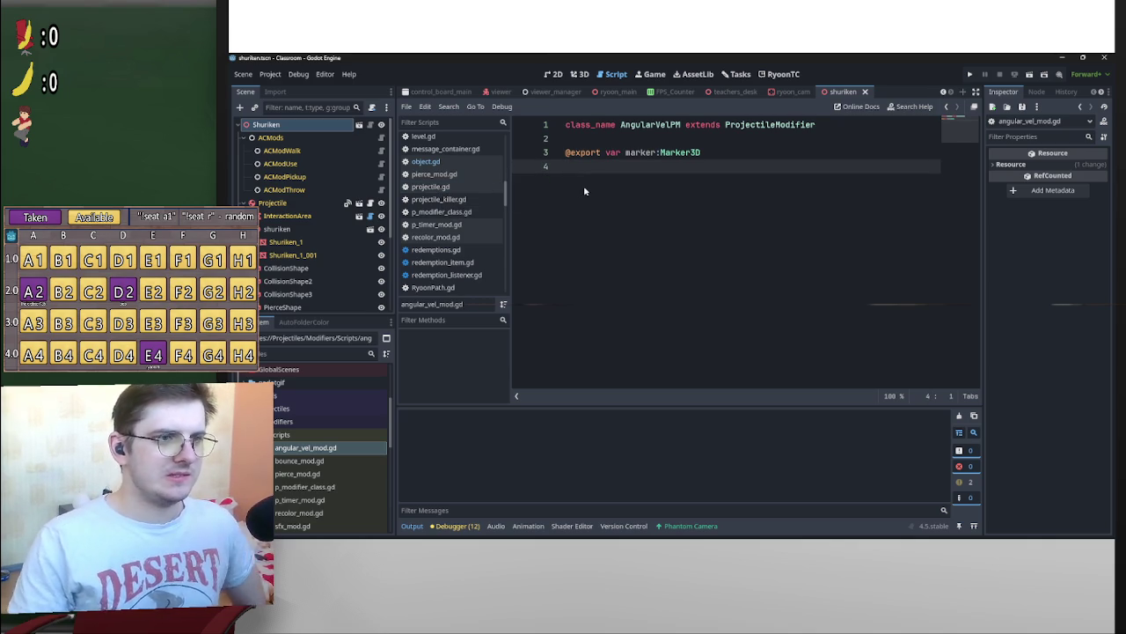
pyautogui.press('Return')
pyautogui.press('Return')
pyautogui.press('Return')
pyautogui.press('Up')
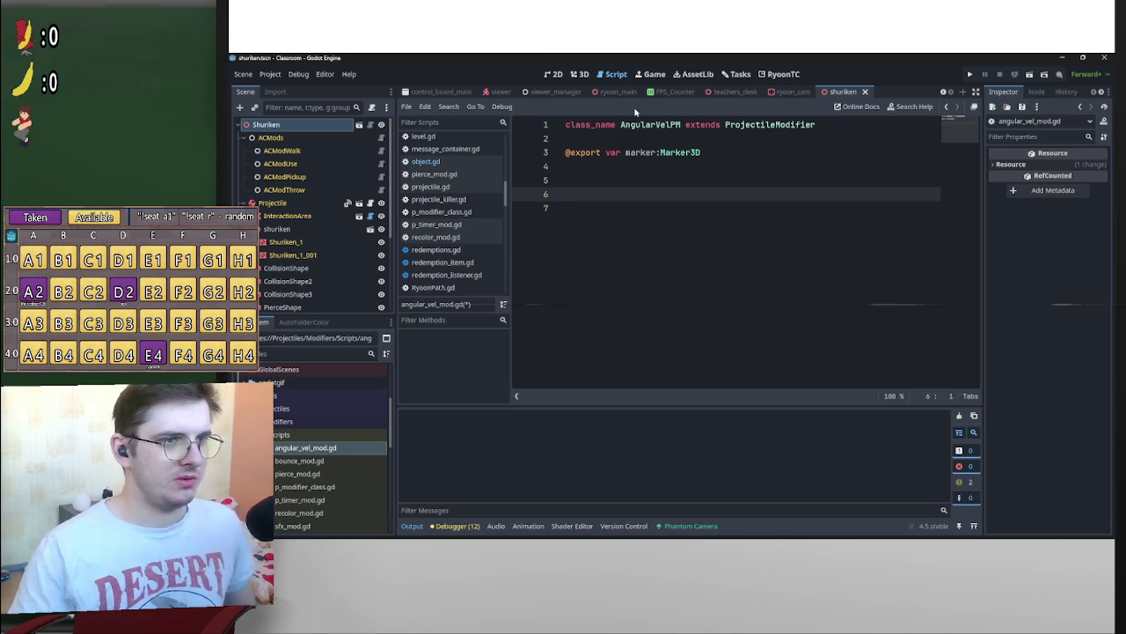
# Switch to the 3D view, orbit the shuriken, and undo a trial rotation
pyautogui.click(580, 75)
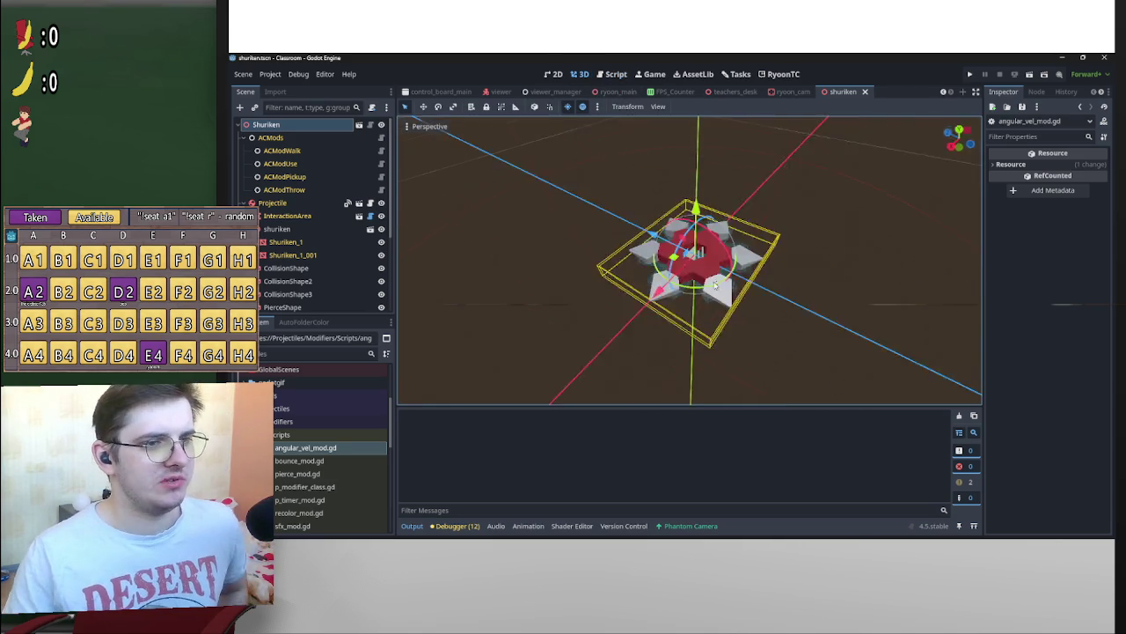
pyautogui.moveTo(780, 236); pyautogui.dragTo(783, 228)
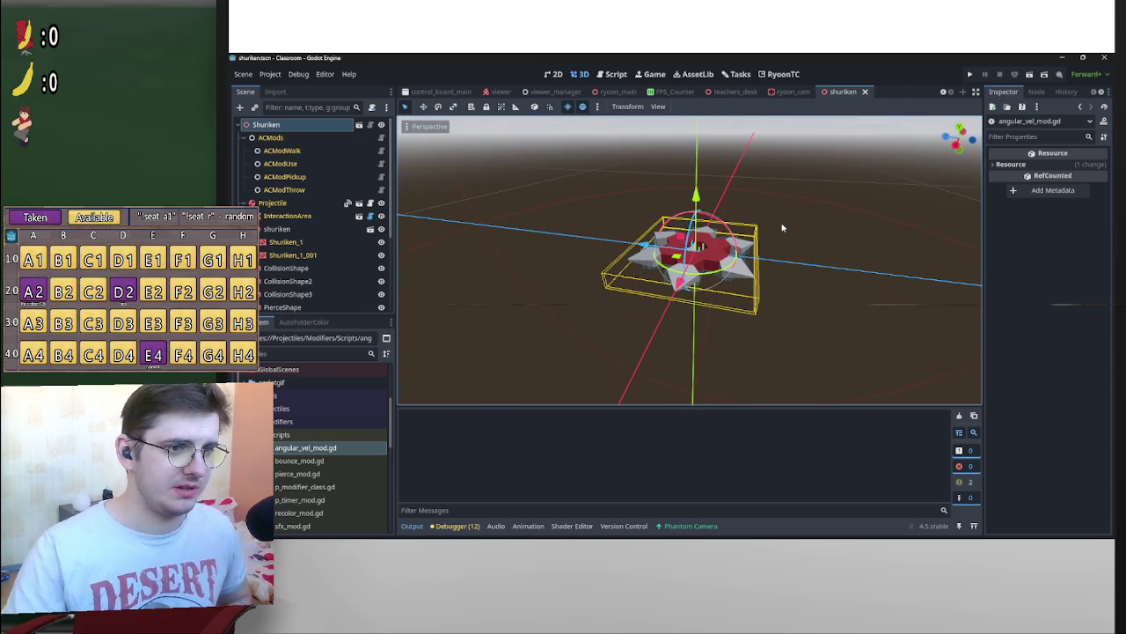
pyautogui.moveTo(779, 226); pyautogui.dragTo(714, 276)
pyautogui.press('r')
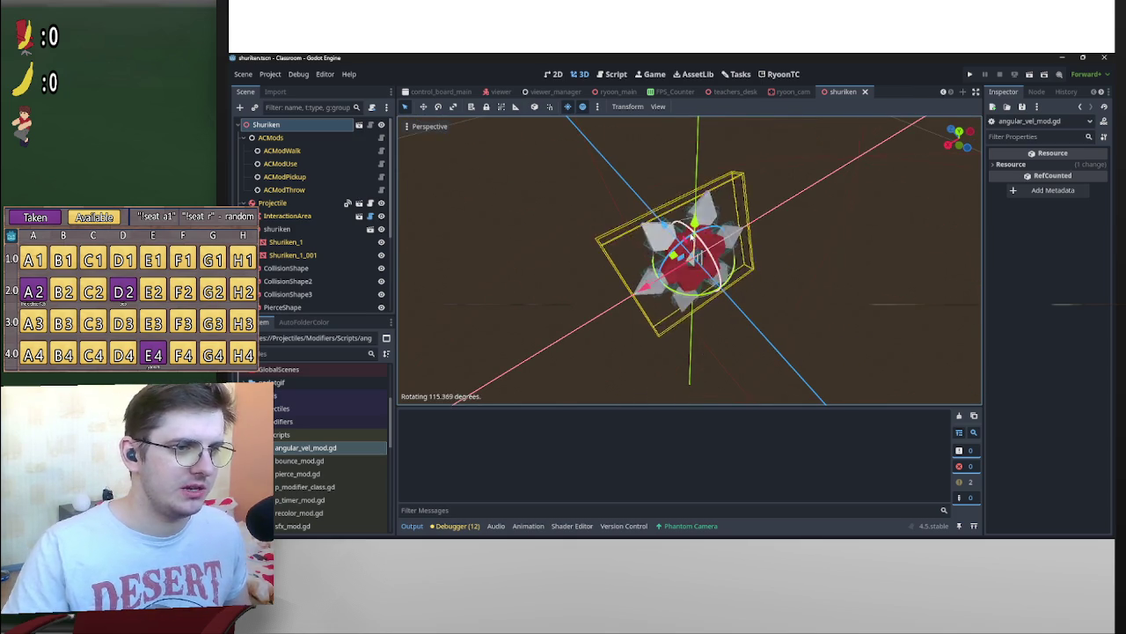
pyautogui.click(682, 242)
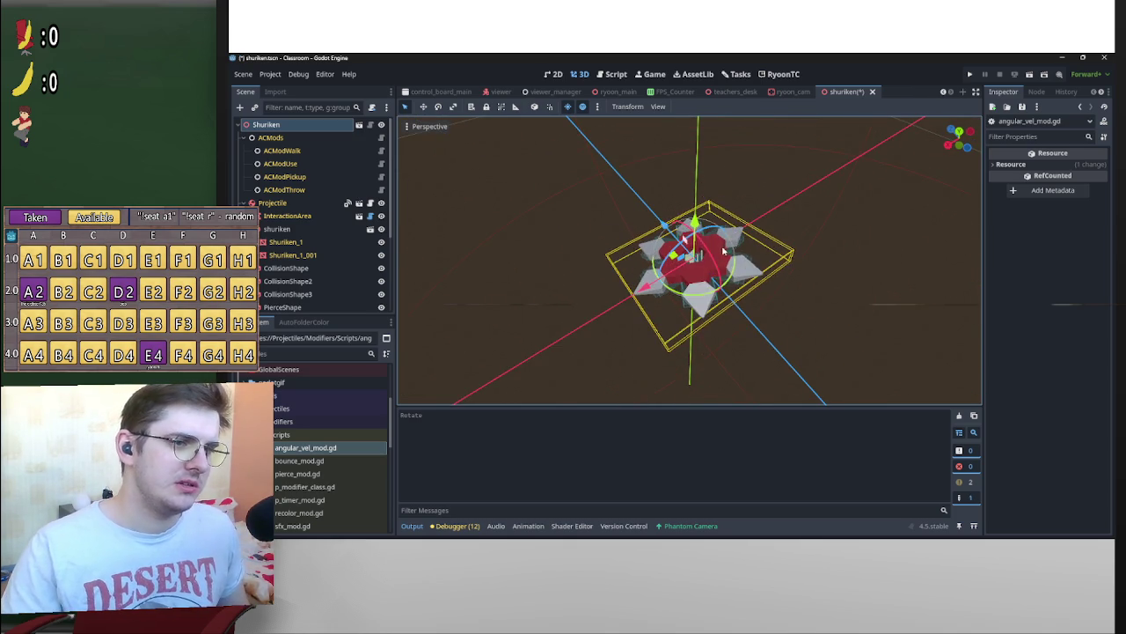
pyautogui.moveTo(695, 238); pyautogui.dragTo(680, 244)
pyautogui.hotkey('ctrl', 'z')
# Rotate the shuriken about 79 degrees, then undo that rotation
pyautogui.scroll(-3, 836, 261)
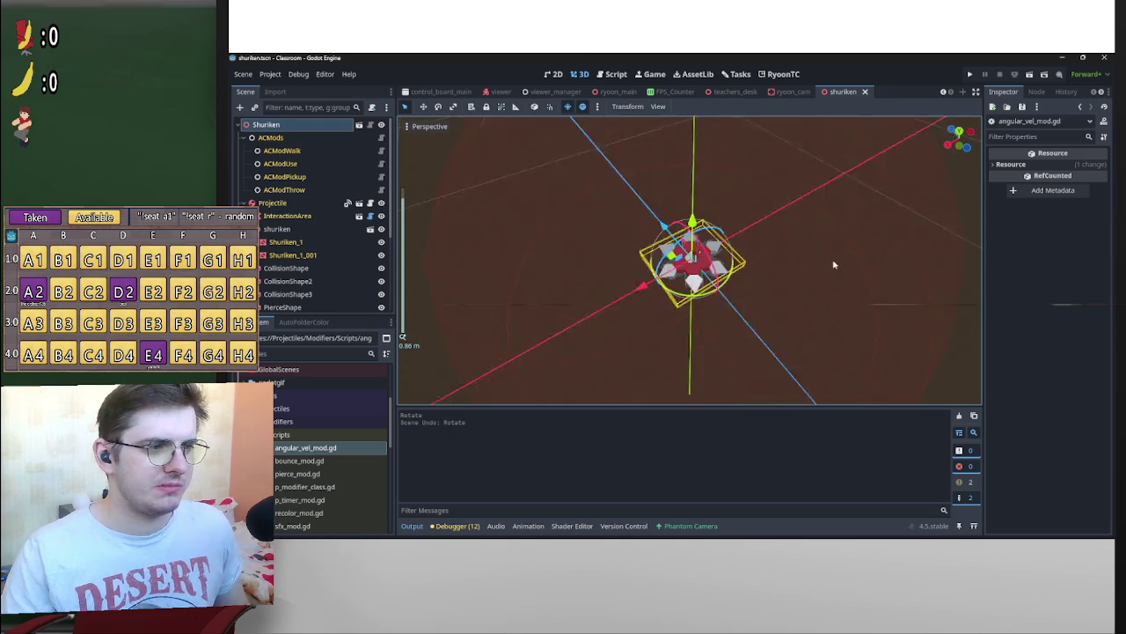
pyautogui.moveTo(835, 262); pyautogui.dragTo(766, 264)
pyautogui.scroll(-1, 371, 286)
pyautogui.scroll(-2, 372, 286)
pyautogui.scroll(3, 693, 291)
pyautogui.moveTo(669, 283)
pyautogui.mouseDown()
pyautogui.moveTo(708, 280)
pyautogui.moveTo(749, 248)
pyautogui.moveTo(817, 234)
pyautogui.mouseUp()
pyautogui.hotkey('ctrl', 'z')
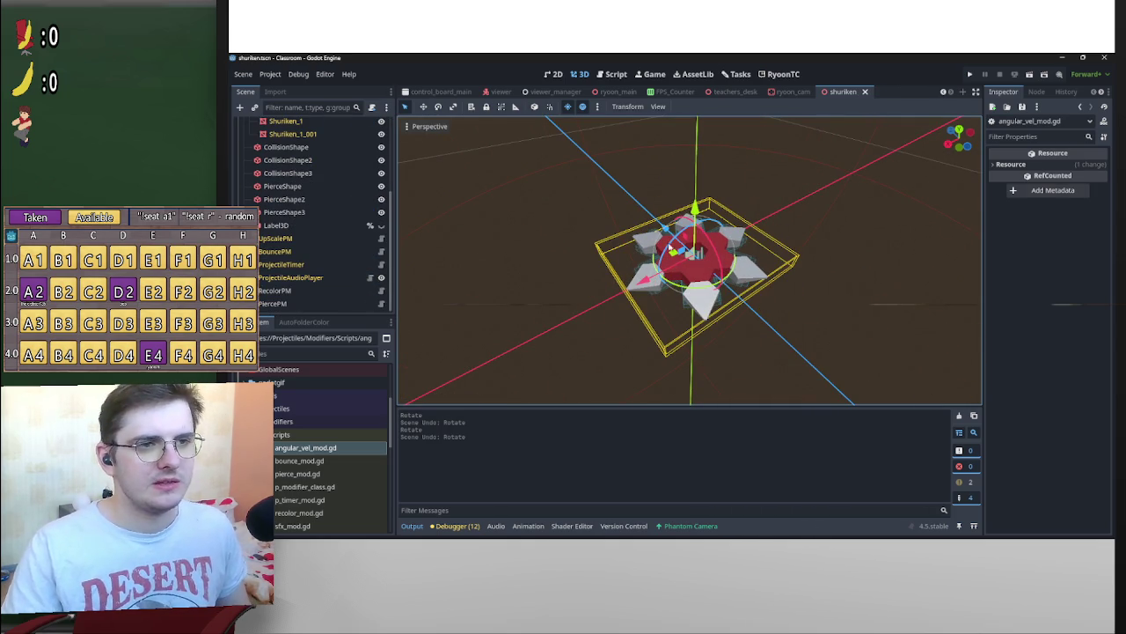
pyautogui.scroll(3, 300, 245)
pyautogui.click(274, 203)
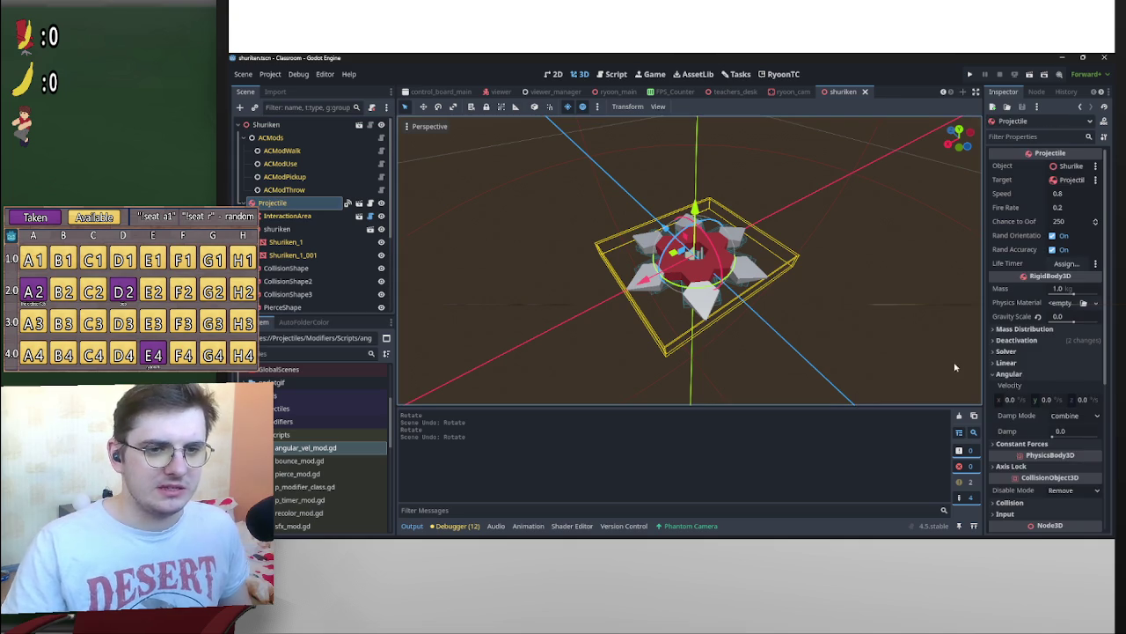
pyautogui.scroll(-3, 927, 345)
pyautogui.moveTo(799, 308)
pyautogui.mouseDown()
pyautogui.moveTo(817, 297)
pyautogui.moveTo(919, 330)
pyautogui.mouseUp()
pyautogui.click(1052, 401)
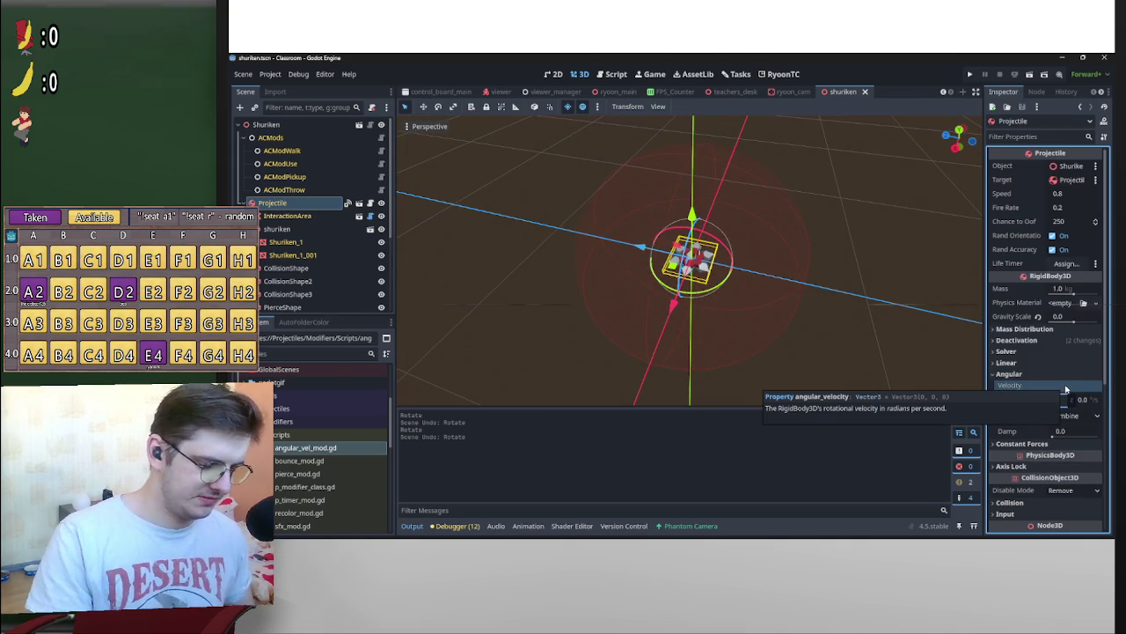
pyautogui.click(872, 304)
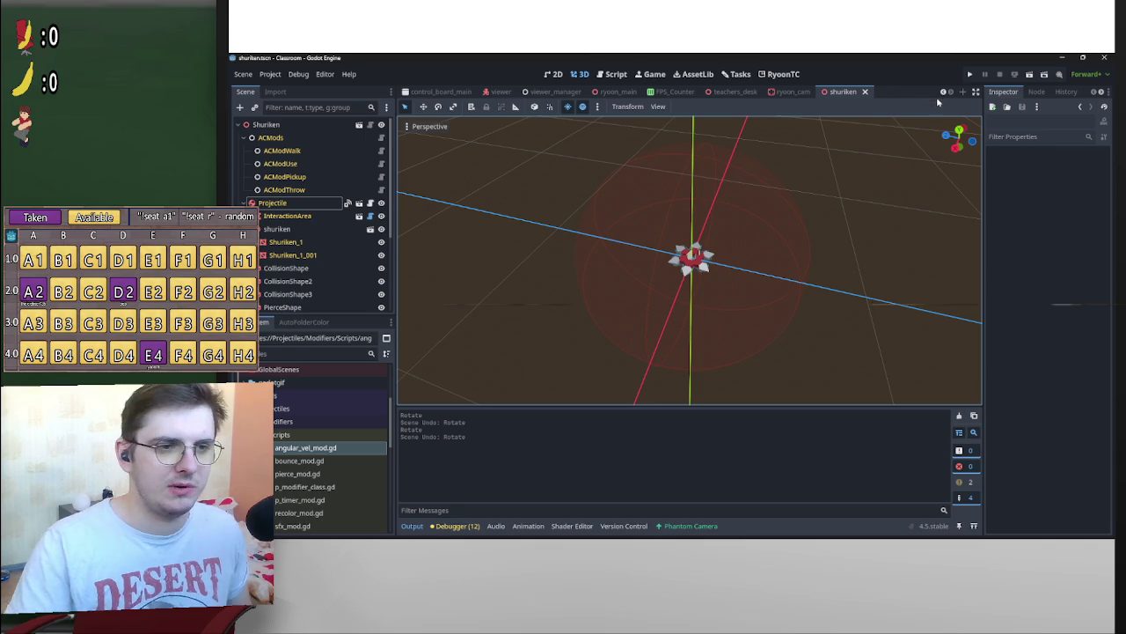
pyautogui.click(295, 205)
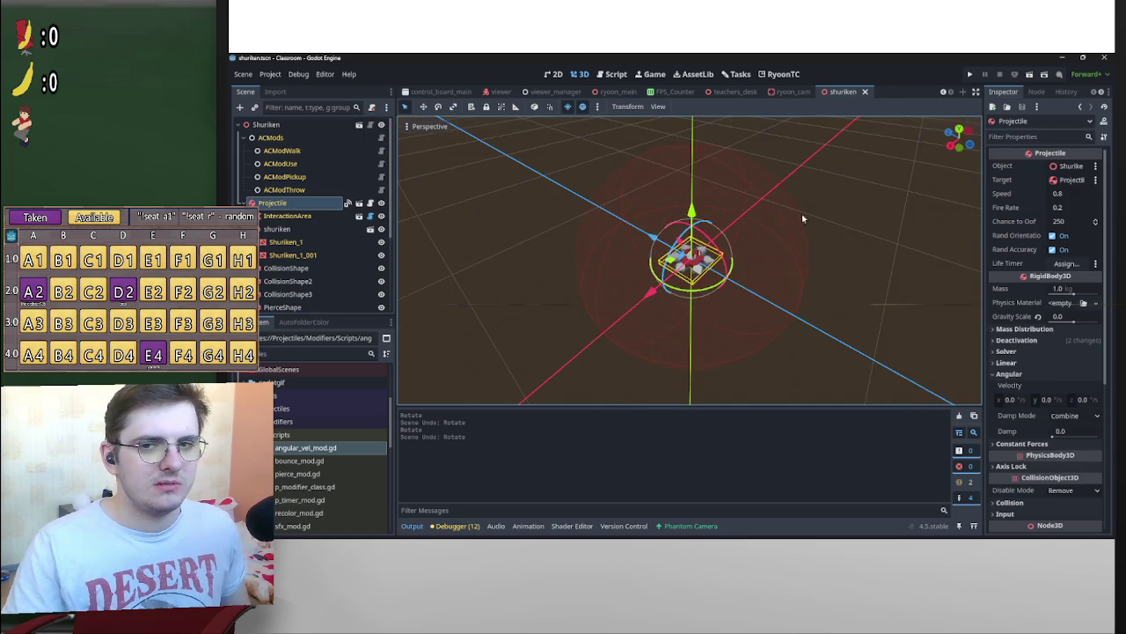
pyautogui.moveTo(733, 244); pyautogui.dragTo(753, 282)
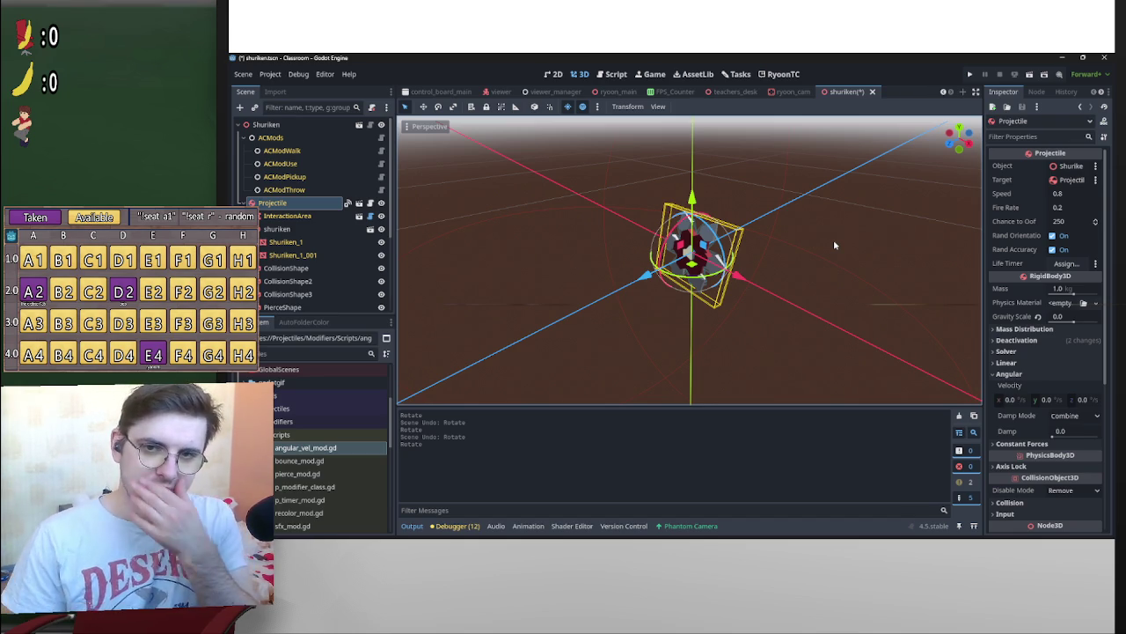
pyautogui.click(834, 240)
pyautogui.hotkey('ctrl', 'z')
pyautogui.click(301, 205)
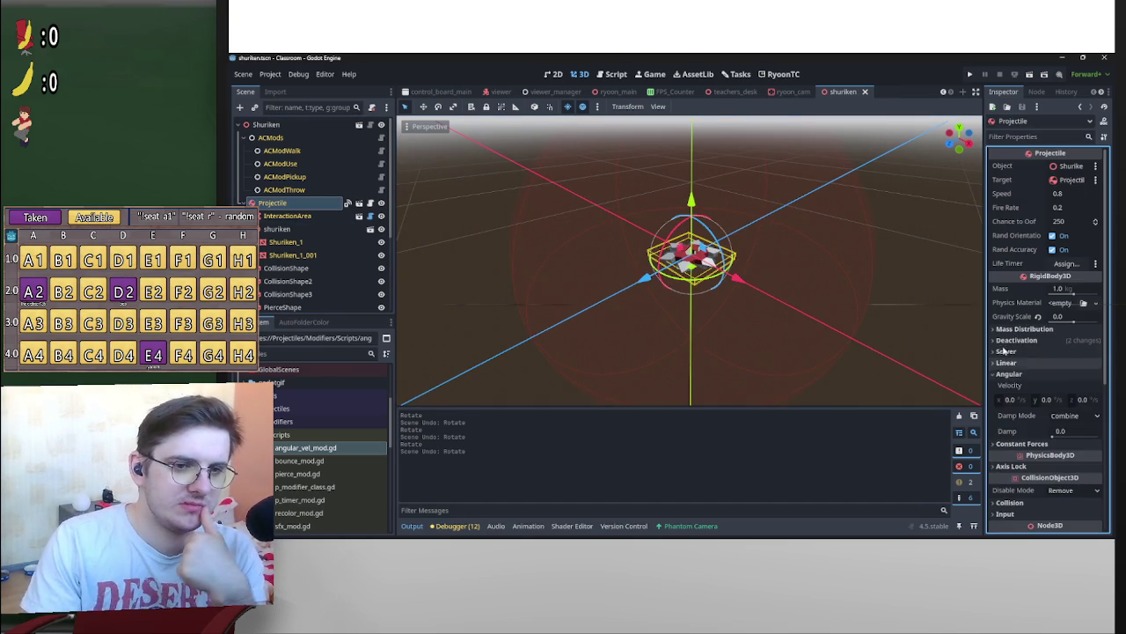
pyautogui.moveTo(837, 311); pyautogui.dragTo(775, 329)
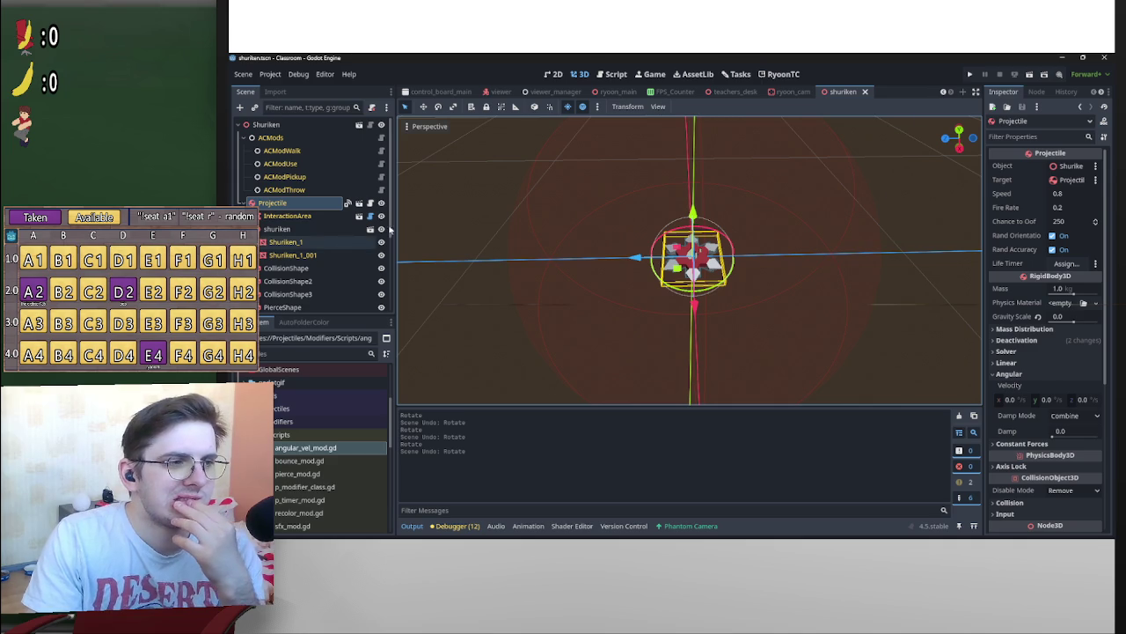
pyautogui.press('KP_6')
pyautogui.press('KP_6')
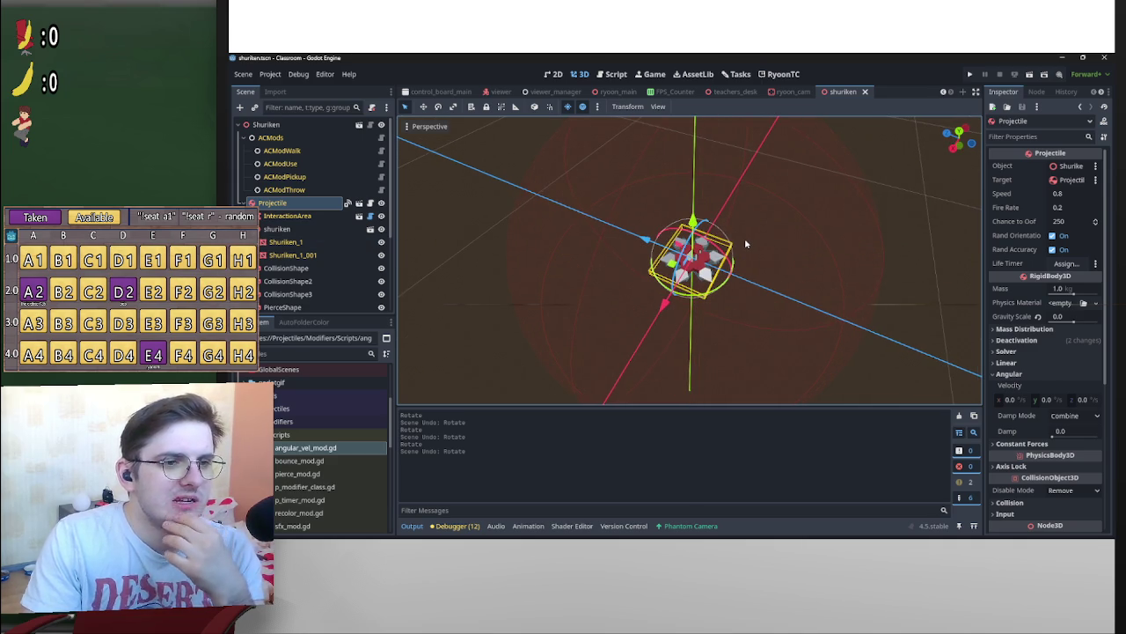
pyautogui.press('KP_6')
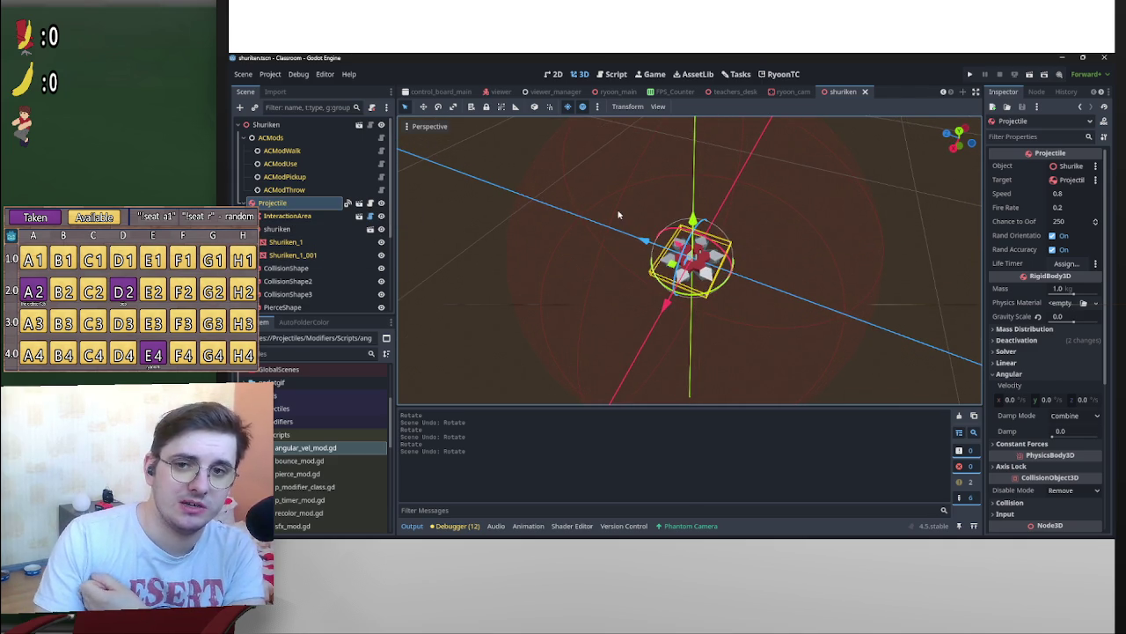
pyautogui.press('KP_8')
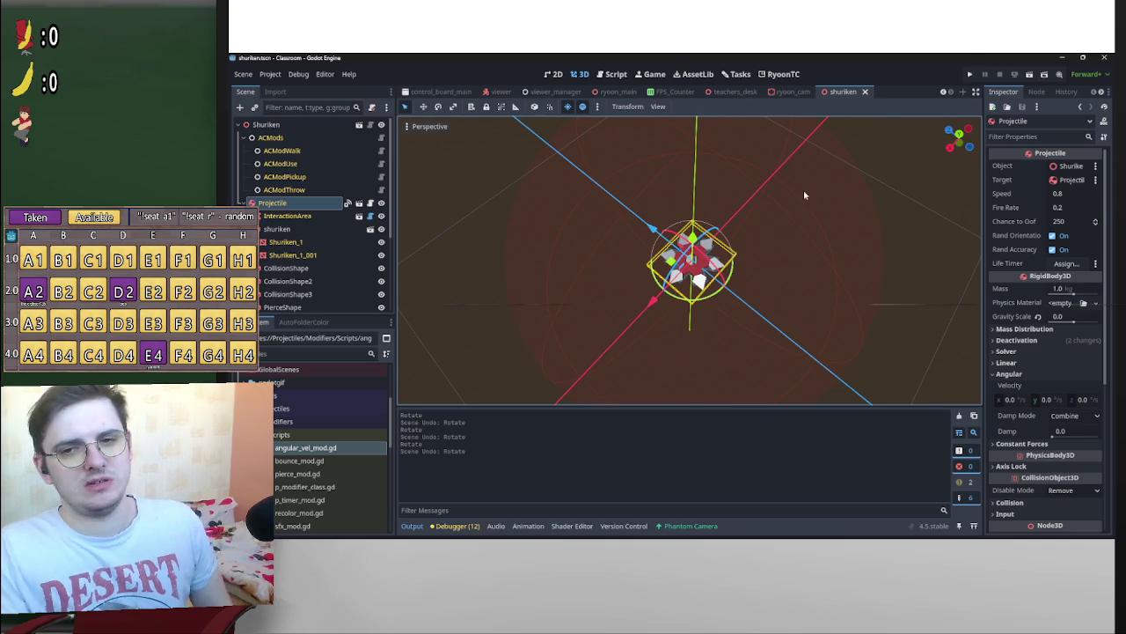
pyautogui.press('KP_1')
pyautogui.press('KP_8')
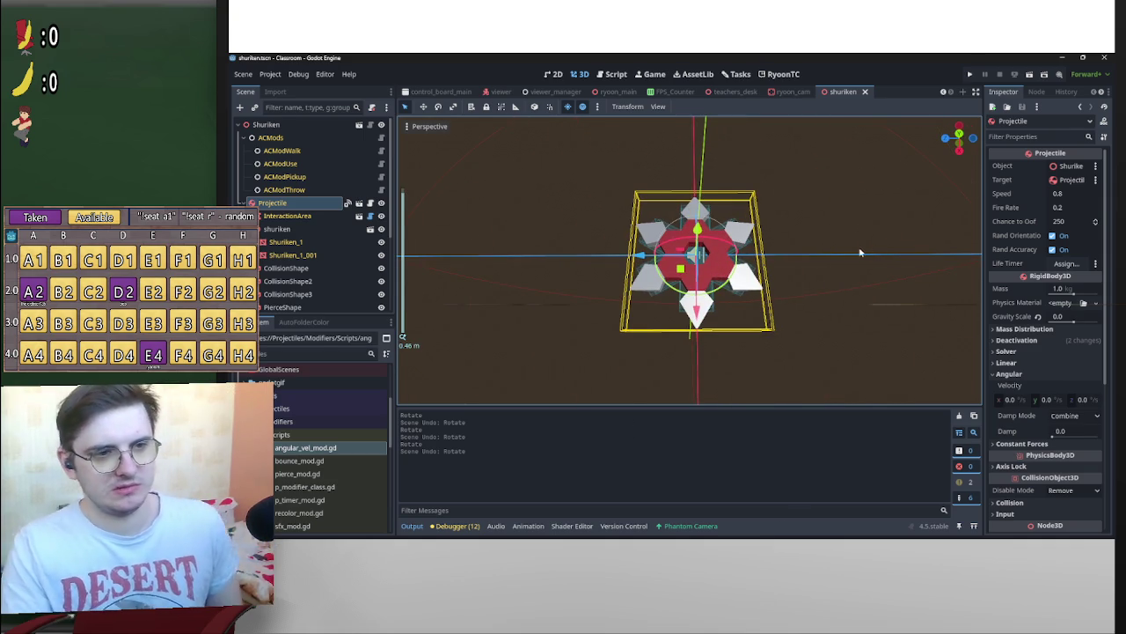
pyautogui.scroll(3, 735, 210)
pyautogui.scroll(5, 736, 210)
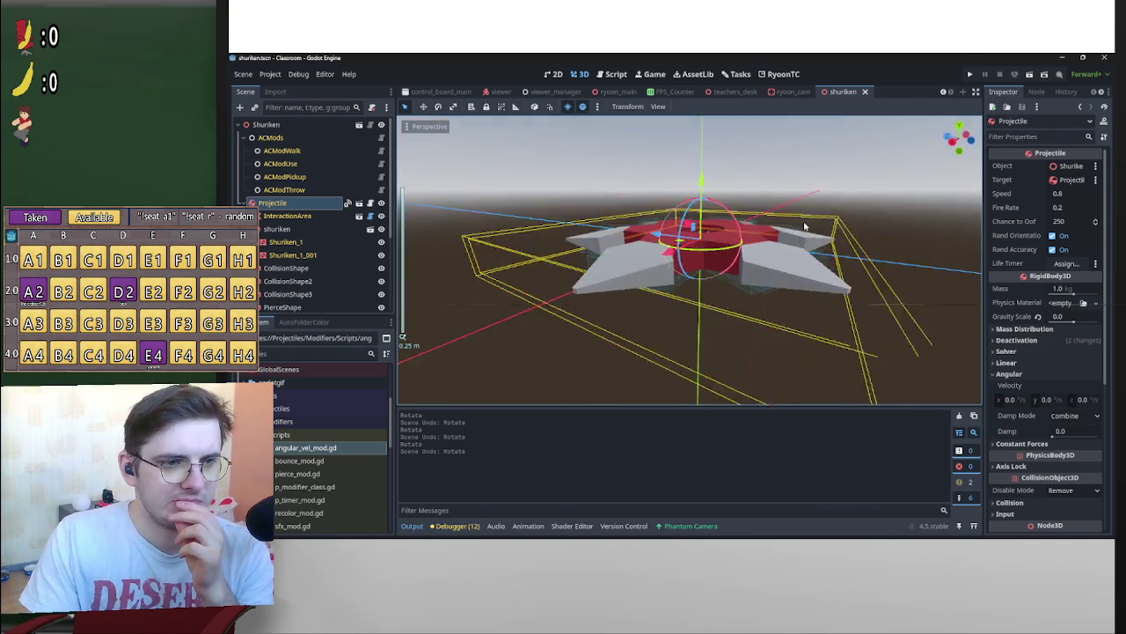
pyautogui.moveTo(788, 242)
pyautogui.mouseDown()
pyautogui.moveTo(670, 215)
pyautogui.moveTo(880, 246)
pyautogui.moveTo(431, 250)
pyautogui.moveTo(528, 255)
pyautogui.moveTo(572, 238)
pyautogui.moveTo(662, 251)
pyautogui.moveTo(640, 252)
pyautogui.mouseUp()
pyautogui.click(762, 327)
pyautogui.moveTo(795, 316)
pyautogui.mouseDown()
pyautogui.moveTo(745, 297)
pyautogui.moveTo(727, 314)
pyautogui.moveTo(810, 317)
pyautogui.moveTo(929, 298)
pyautogui.mouseUp()
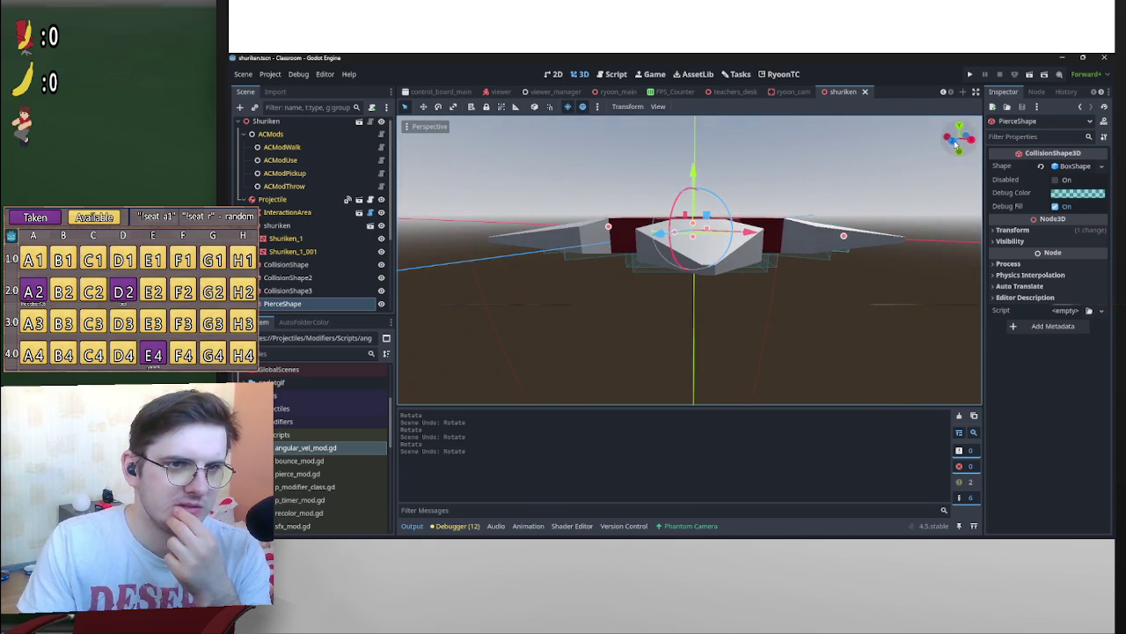
pyautogui.click(960, 137)
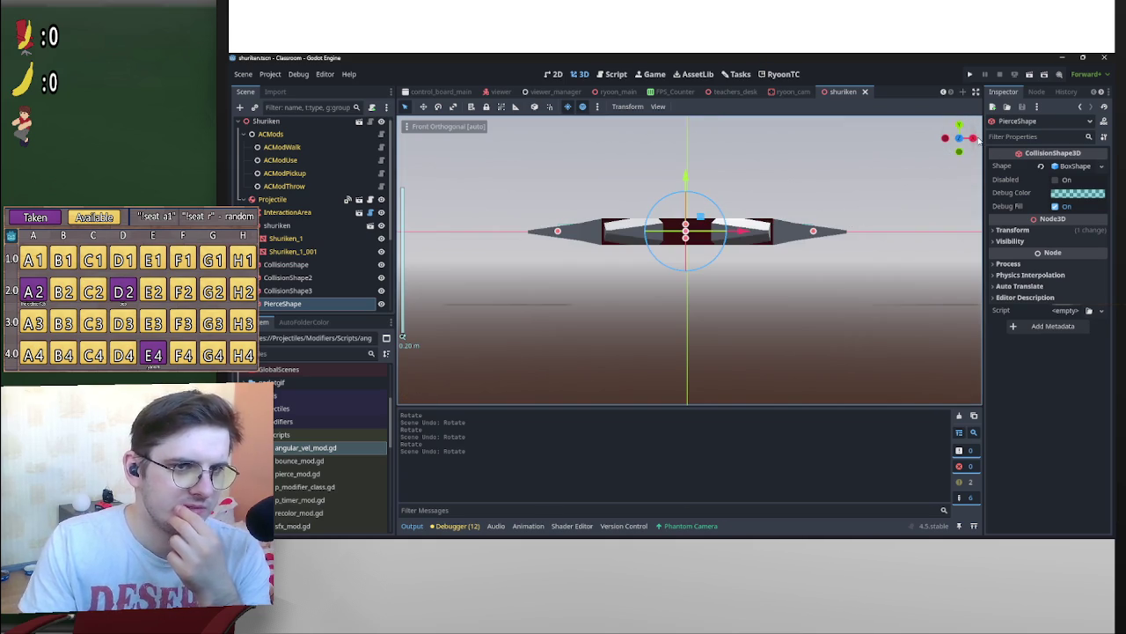
pyautogui.click(974, 138)
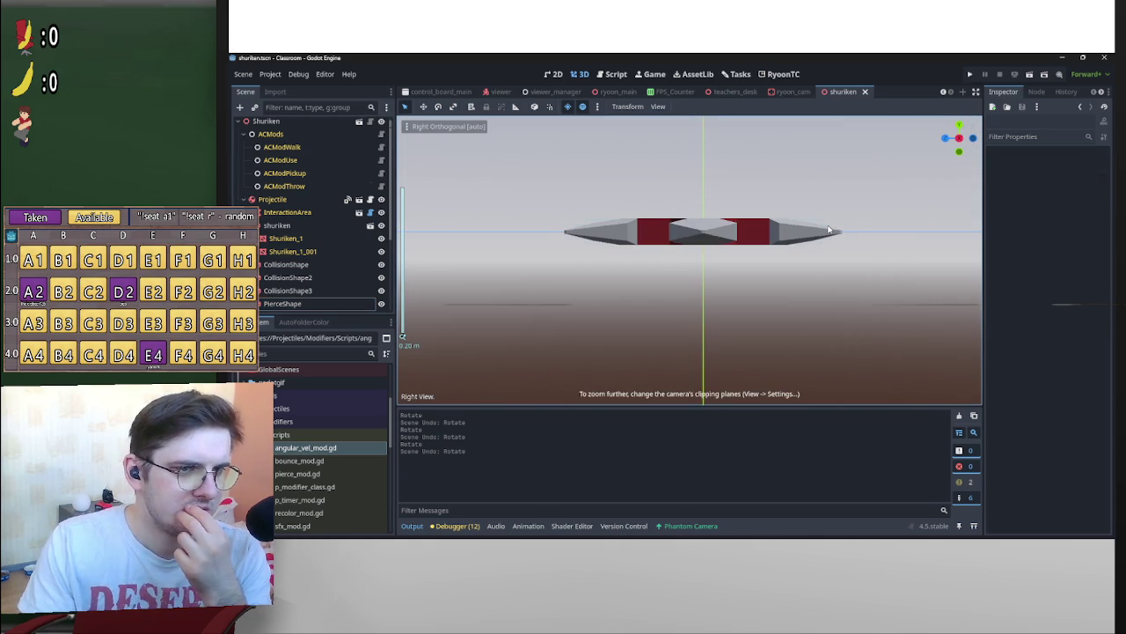
pyautogui.click(828, 229)
pyautogui.click(946, 138)
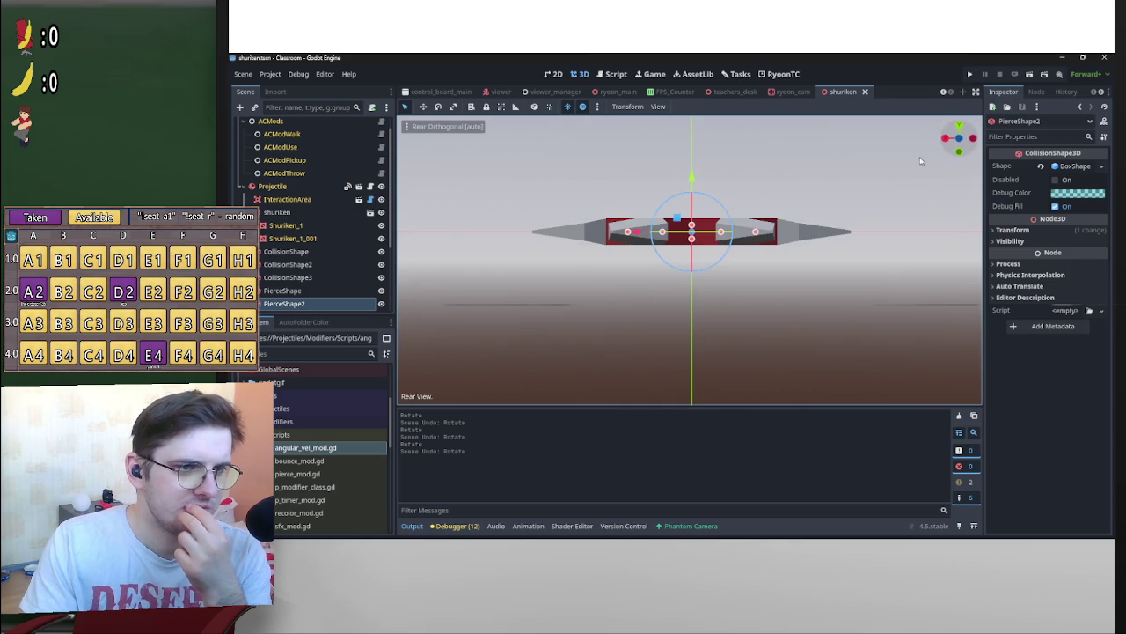
pyautogui.click(819, 229)
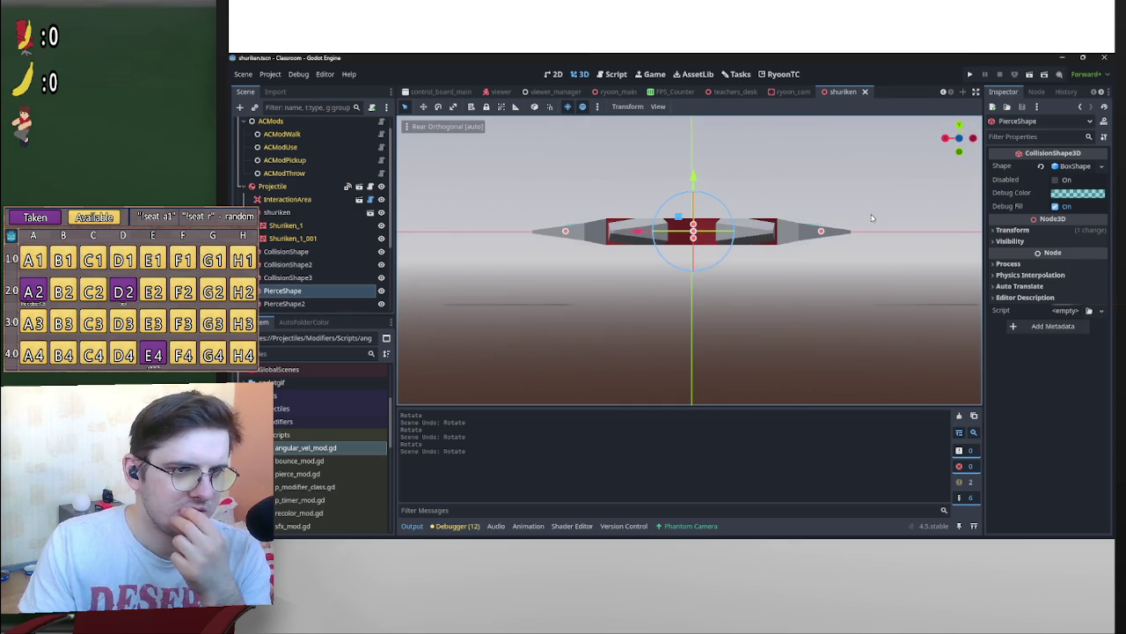
pyautogui.moveTo(859, 226)
pyautogui.mouseDown()
pyautogui.moveTo(761, 236)
pyautogui.moveTo(719, 255)
pyautogui.moveTo(747, 244)
pyautogui.moveTo(786, 262)
pyautogui.moveTo(880, 189)
pyautogui.mouseUp()
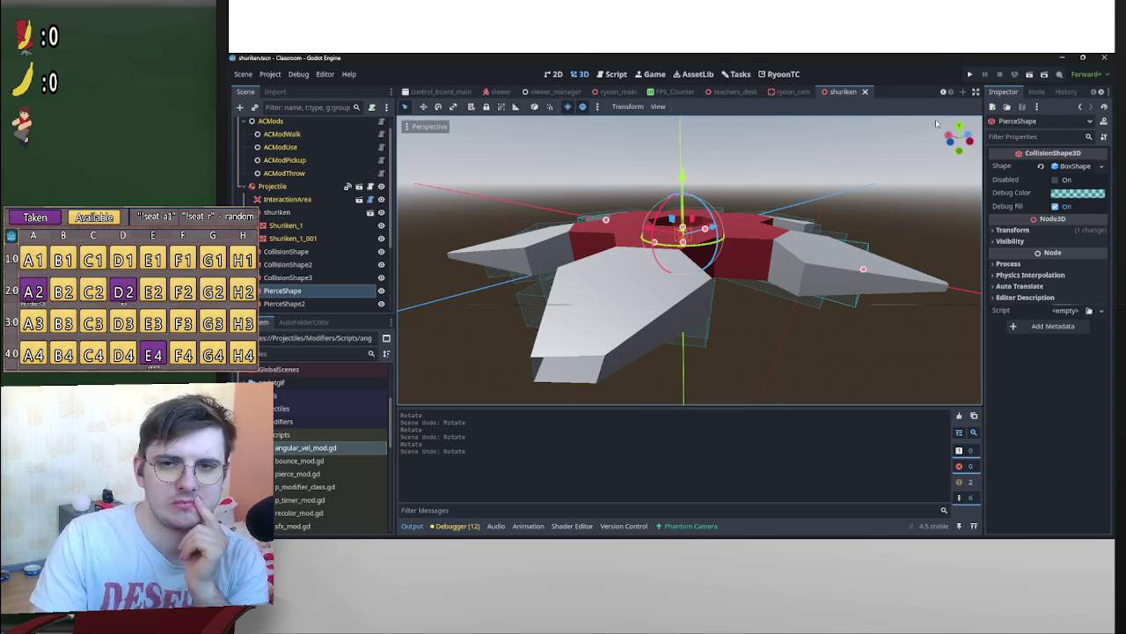
pyautogui.scroll(-4, 823, 198)
pyautogui.moveTo(823, 198); pyautogui.dragTo(864, 198)
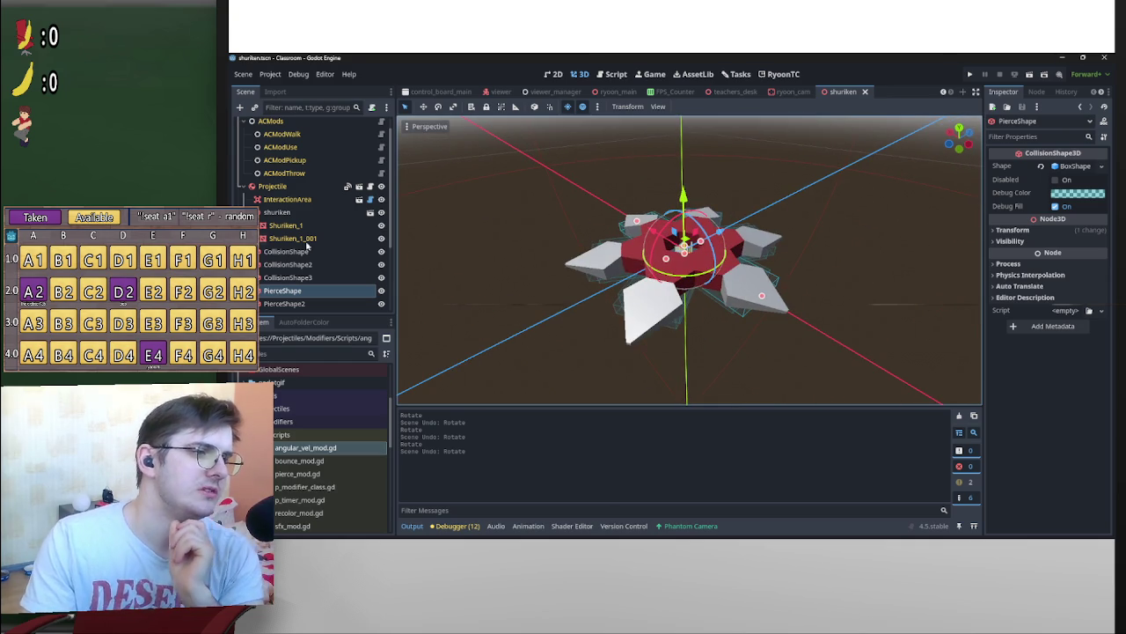
pyautogui.scroll(-4, 306, 247)
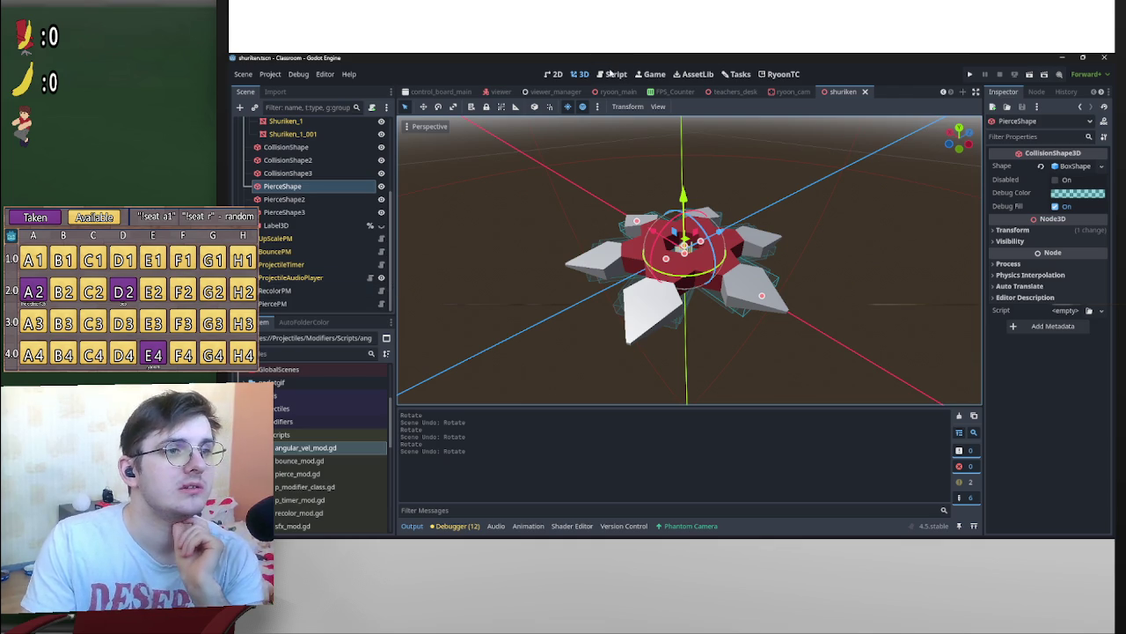
pyautogui.scroll(-3, 792, 202)
pyautogui.scroll(2, 844, 203)
pyautogui.click(843, 202)
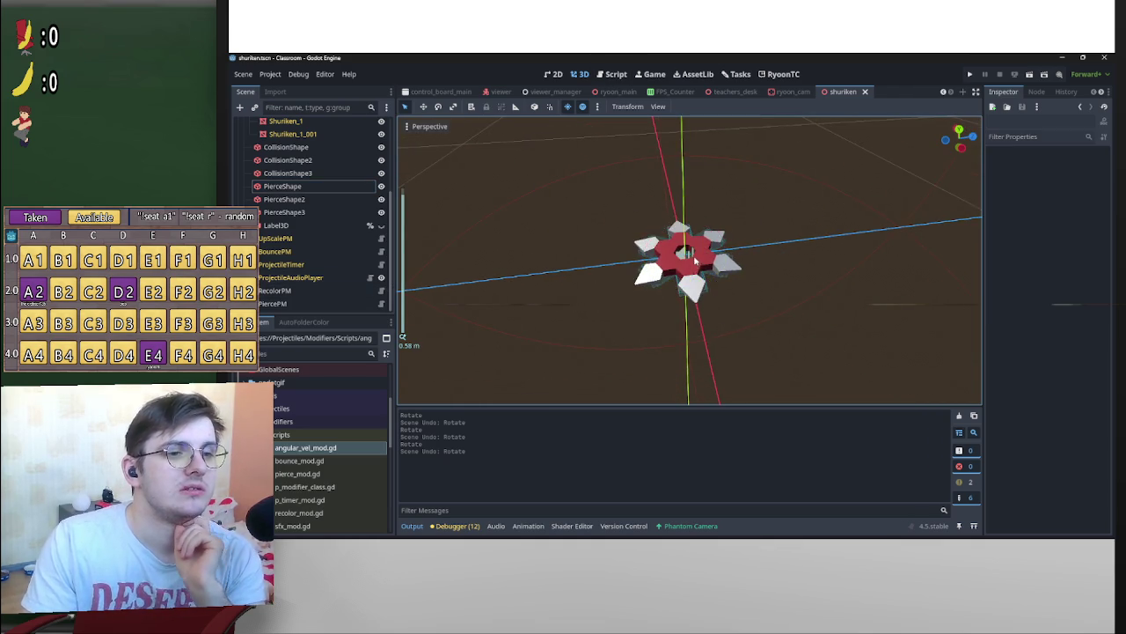
pyautogui.moveTo(691, 262); pyautogui.dragTo(493, 282)
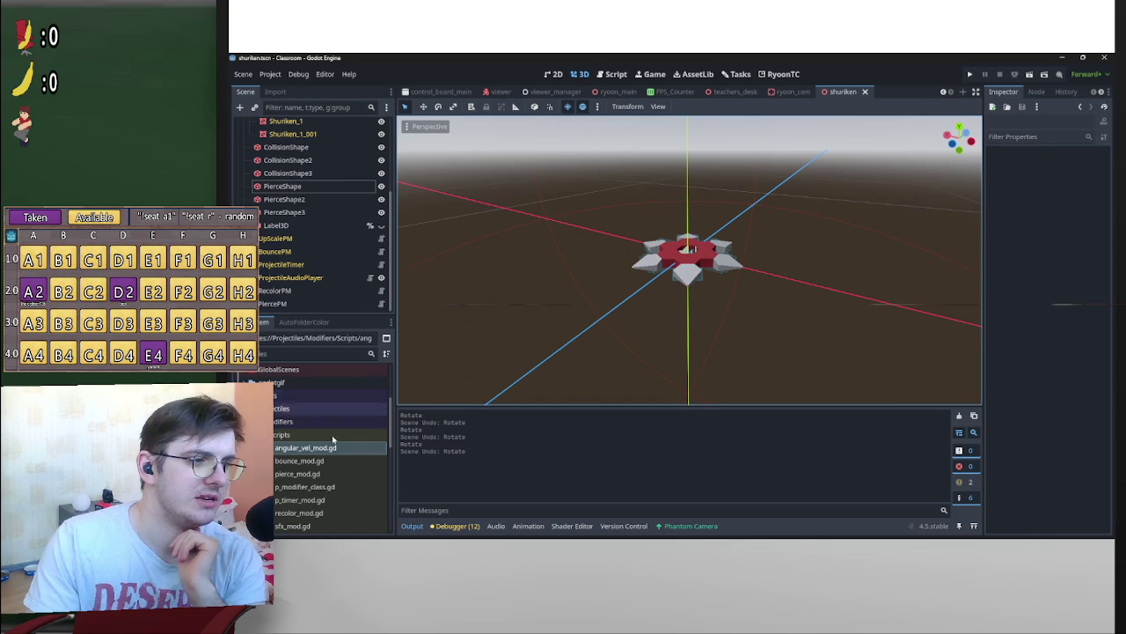
pyautogui.scroll(2, 755, 279)
pyautogui.scroll(-2, 775, 281)
pyautogui.moveTo(772, 279)
pyautogui.mouseDown()
pyautogui.moveTo(782, 287)
pyautogui.moveTo(819, 264)
pyautogui.mouseUp()
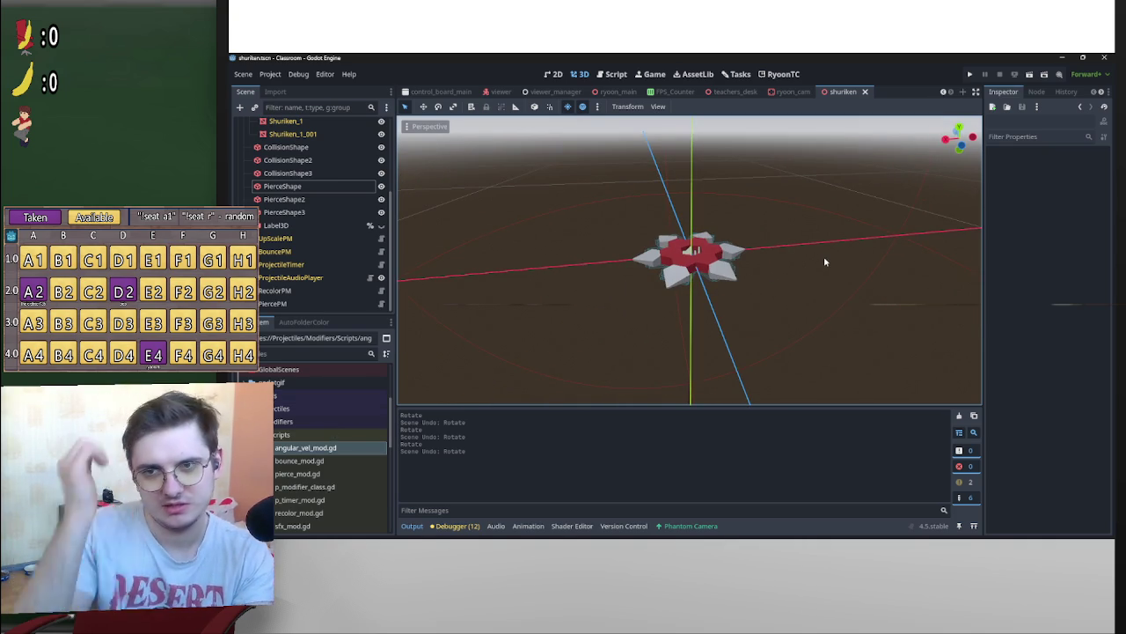
pyautogui.moveTo(824, 261)
pyautogui.mouseDown()
pyautogui.moveTo(704, 215)
pyautogui.moveTo(686, 233)
pyautogui.mouseUp()
pyautogui.scroll(1, 704, 214)
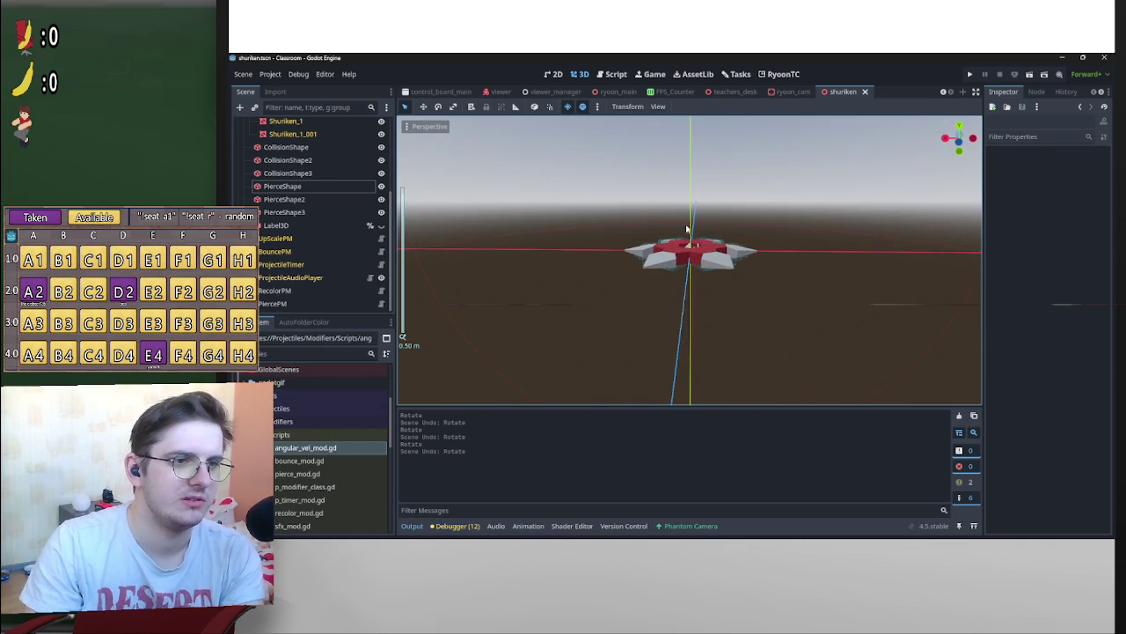
pyautogui.scroll(3, 691, 227)
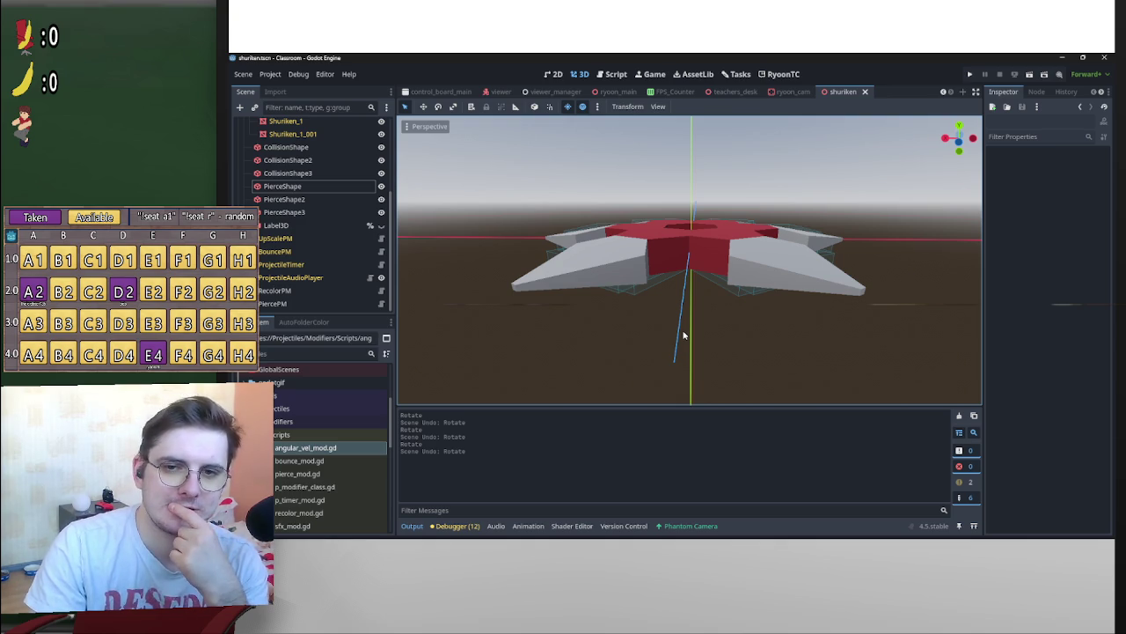
pyautogui.scroll(-5, 781, 331)
pyautogui.moveTo(792, 277)
pyautogui.mouseDown()
pyautogui.moveTo(727, 302)
pyautogui.moveTo(786, 314)
pyautogui.moveTo(815, 288)
pyautogui.moveTo(799, 292)
pyautogui.mouseUp()
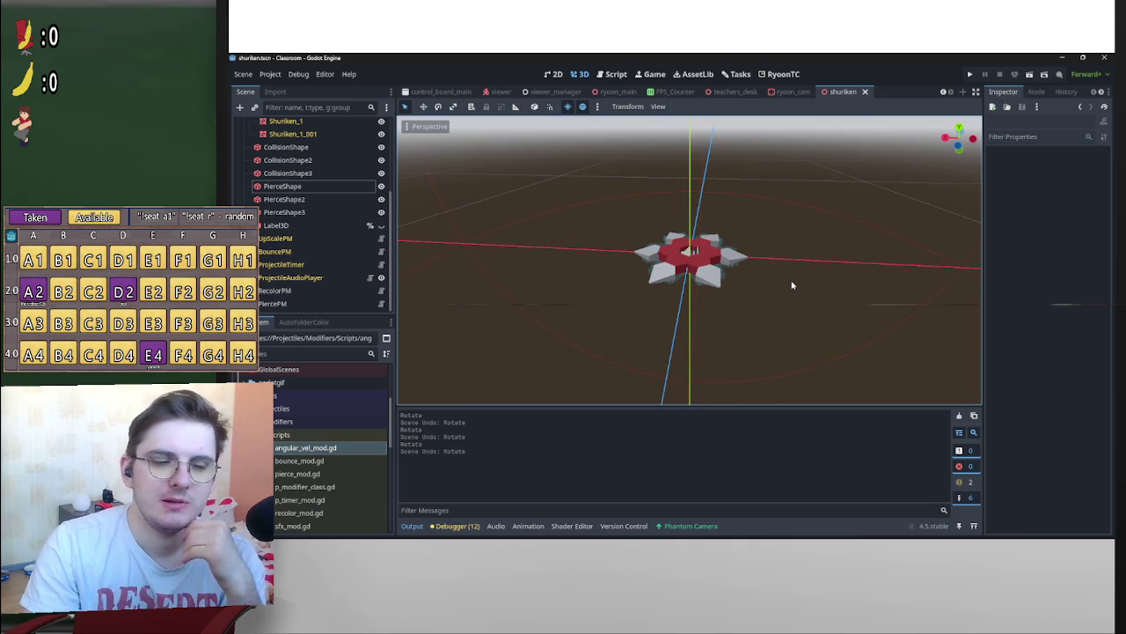
pyautogui.scroll(5, 789, 300)
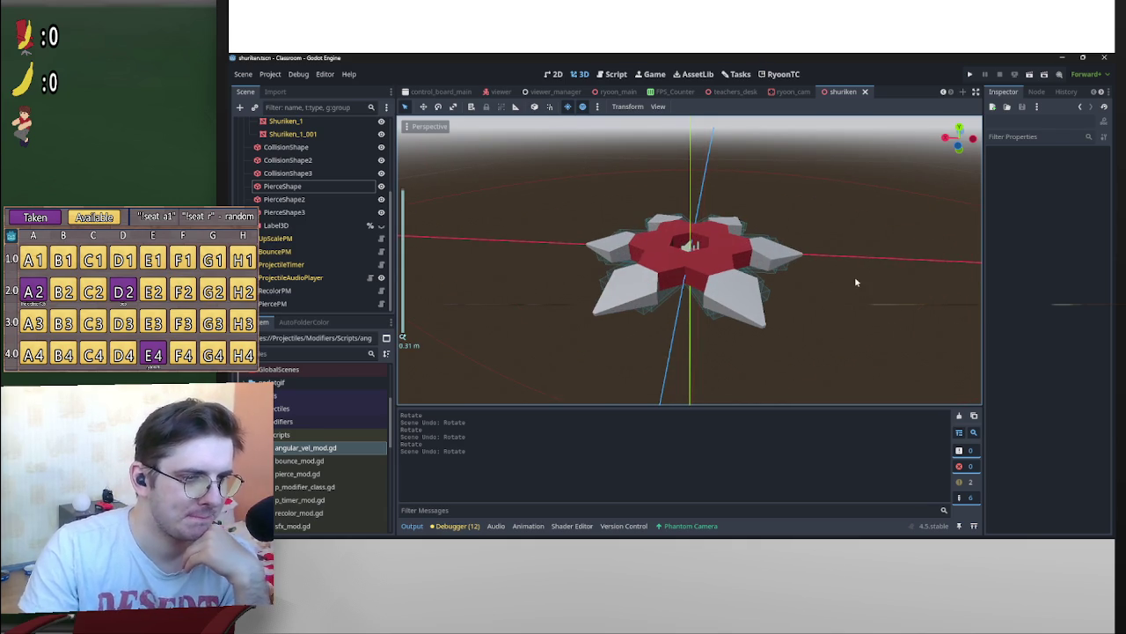
pyautogui.moveTo(877, 289)
pyautogui.mouseDown()
pyautogui.moveTo(835, 254)
pyautogui.moveTo(842, 272)
pyautogui.moveTo(799, 321)
pyautogui.moveTo(711, 334)
pyautogui.moveTo(711, 373)
pyautogui.moveTo(732, 354)
pyautogui.moveTo(726, 315)
pyautogui.mouseUp()
pyautogui.scroll(2, 732, 353)
pyautogui.scroll(-2, 734, 352)
pyautogui.click(726, 315)
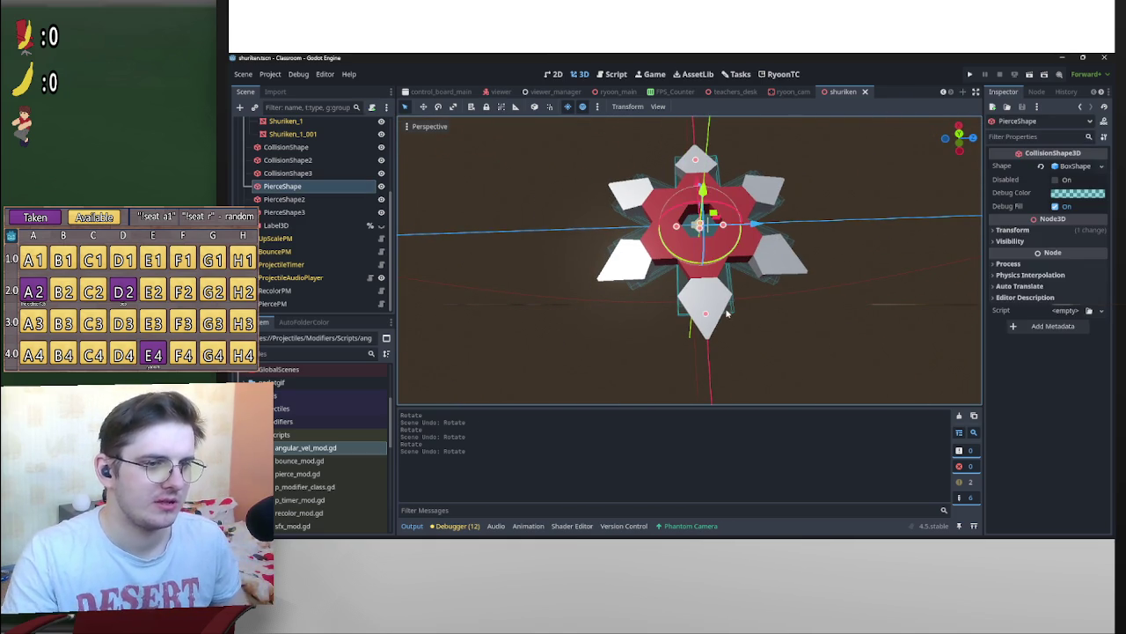
# In Top view, shrink the PierceShape collision box's Z size
pyautogui.click(961, 135)
pyautogui.scroll(2, 763, 291)
pyautogui.moveTo(727, 248); pyautogui.dragTo(727, 256)
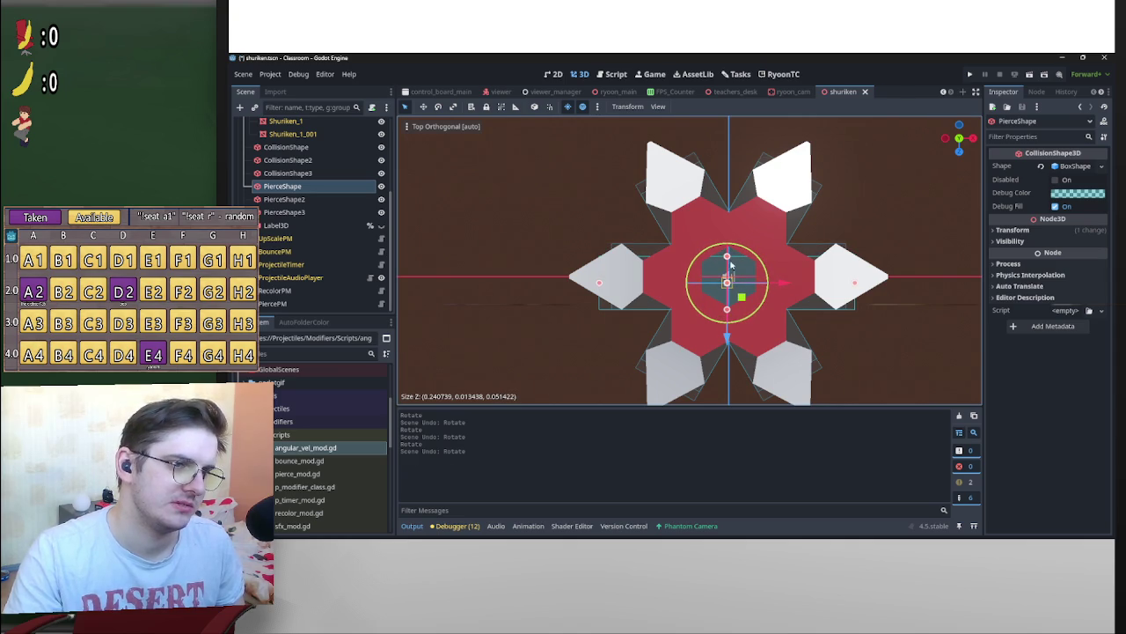
pyautogui.moveTo(730, 311); pyautogui.dragTo(732, 299)
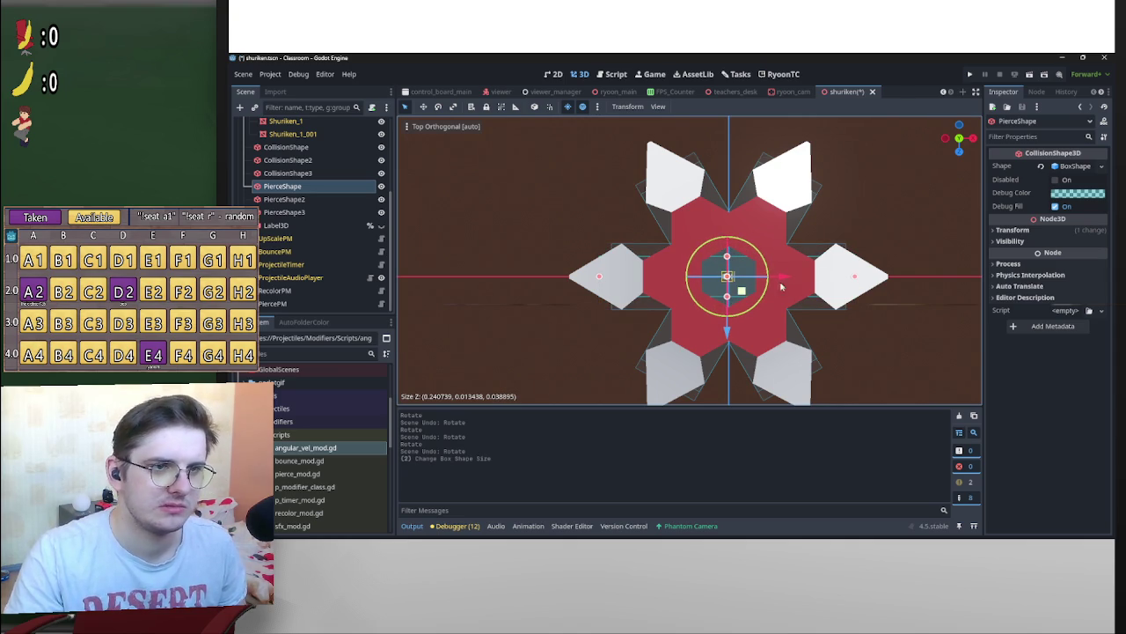
# Copy PierceShape's box shape and paste it onto PierceShape2 and PierceShape3
pyautogui.click(1073, 169)
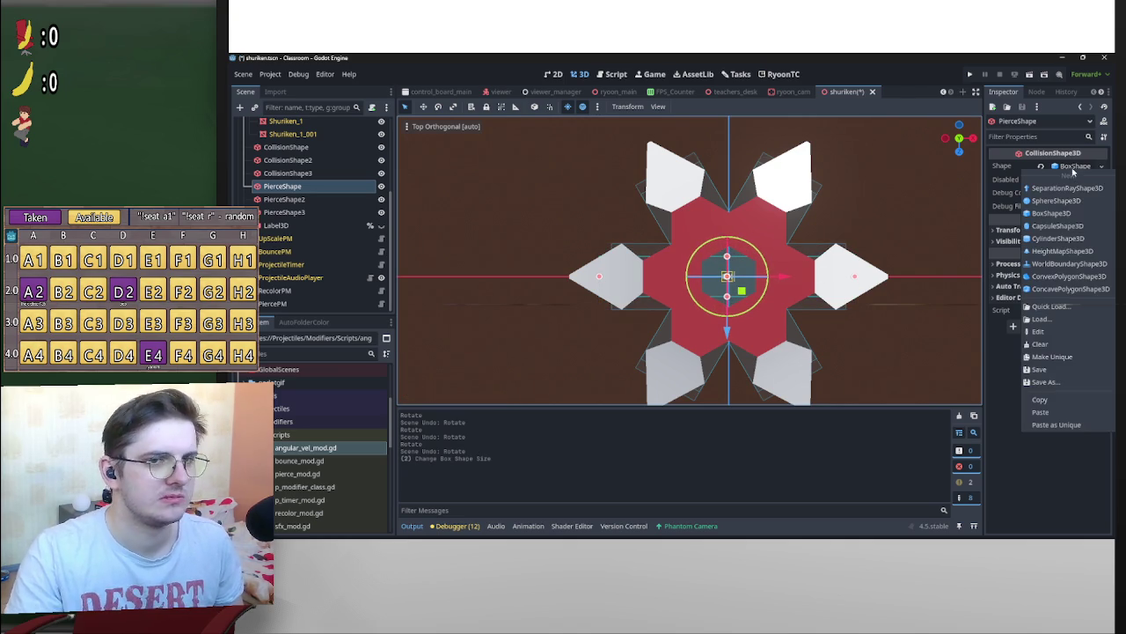
pyautogui.click(1043, 400)
pyautogui.click(308, 199)
pyautogui.keyDown('shift'); pyautogui.click(300, 212); pyautogui.keyUp('shift')
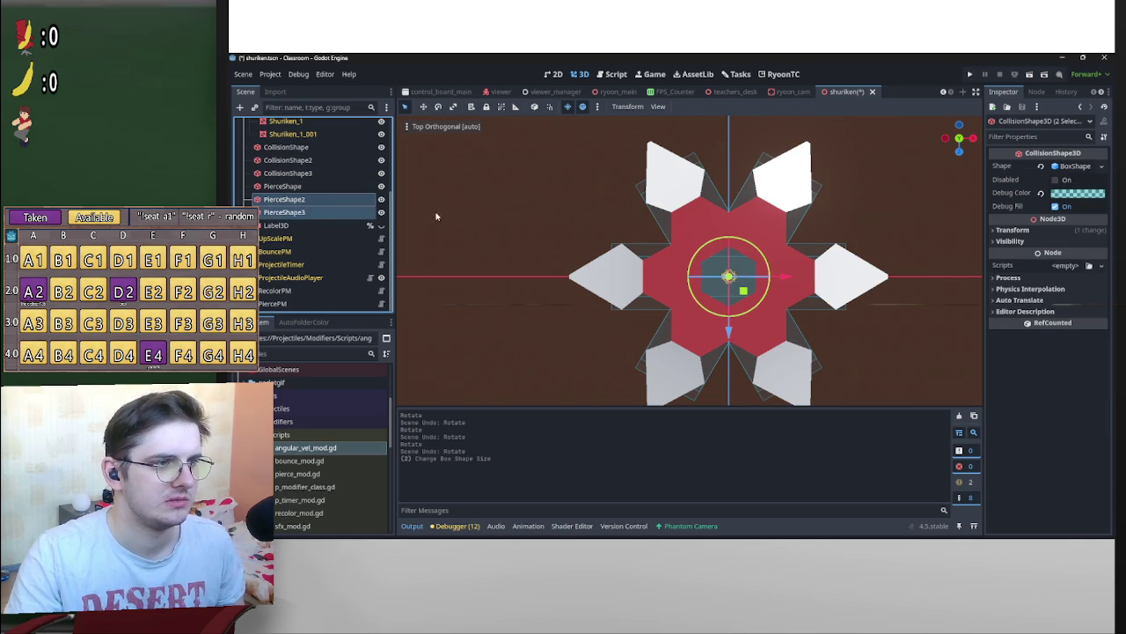
pyautogui.click(1101, 166)
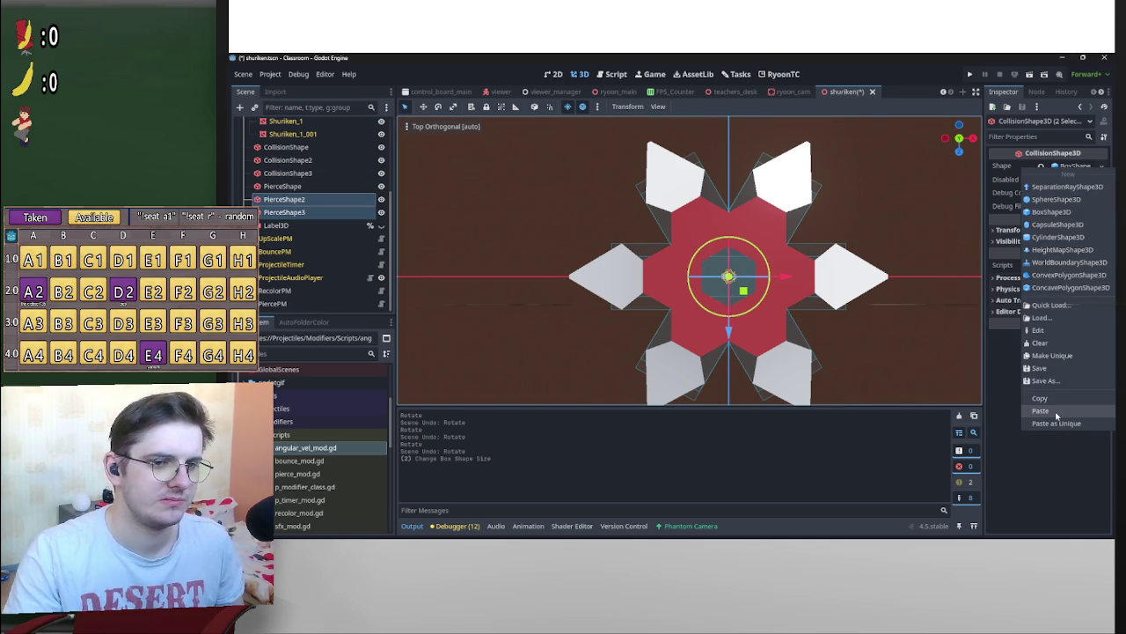
pyautogui.click(1057, 411)
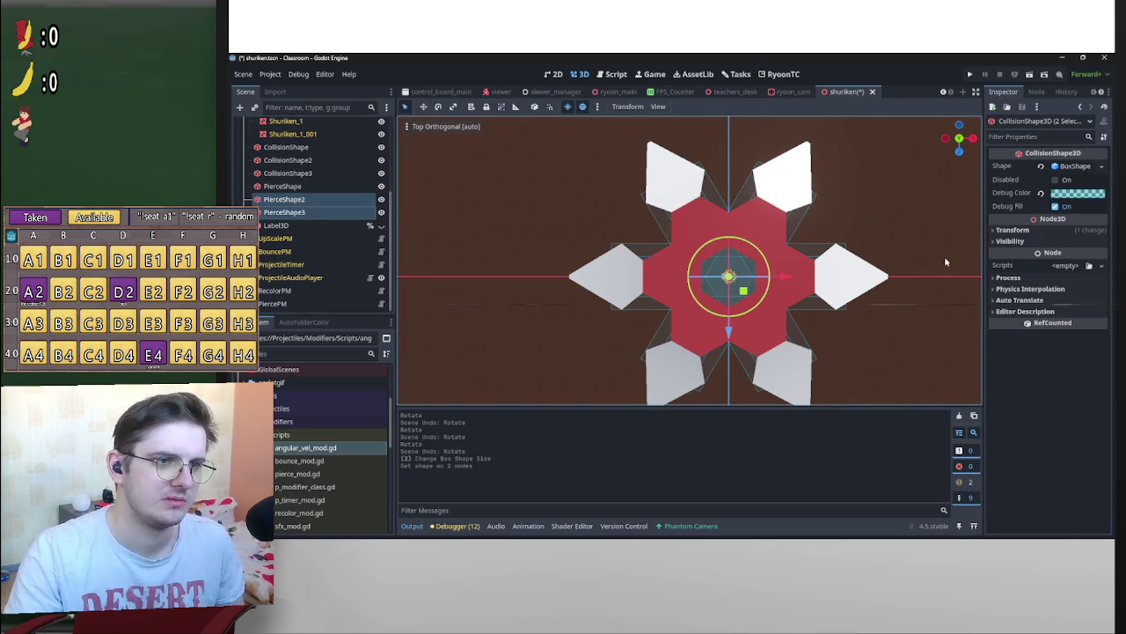
pyautogui.click(891, 208)
pyautogui.scroll(-2, 890, 208)
pyautogui.moveTo(891, 208)
pyautogui.mouseDown()
pyautogui.moveTo(739, 126)
pyautogui.moveTo(721, 375)
pyautogui.moveTo(839, 443)
pyautogui.mouseUp()
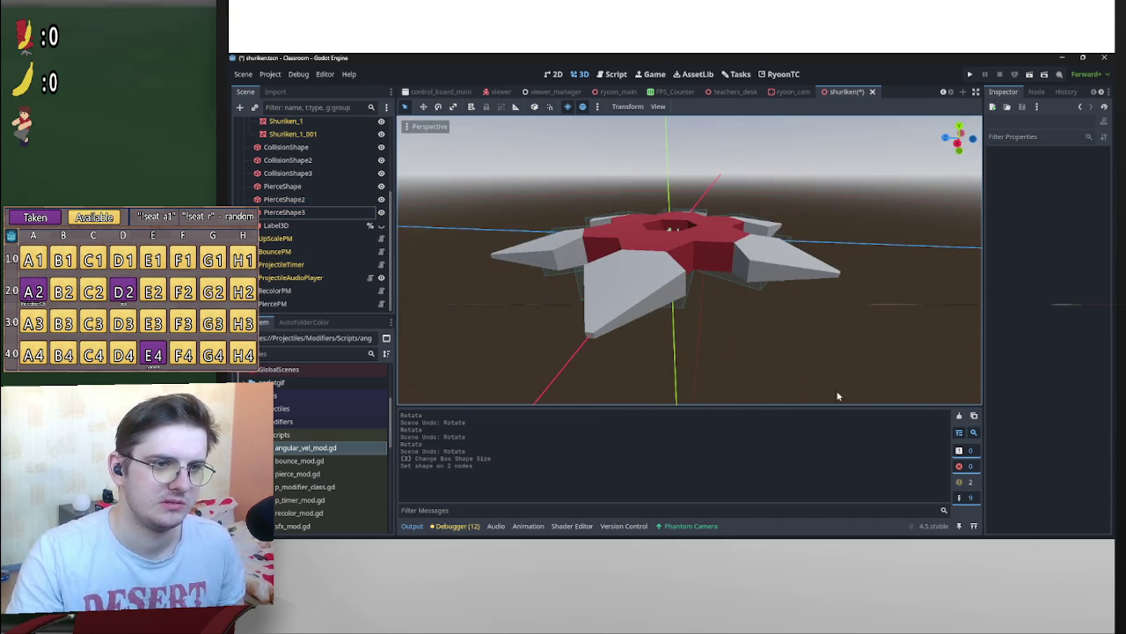
# Save the shuriken scene and orbit around it to check the thinner shared collision boxes
pyautogui.hotkey('ctrl', 's')
pyautogui.moveTo(892, 272)
pyautogui.mouseDown()
pyautogui.moveTo(786, 307)
pyautogui.moveTo(878, 307)
pyautogui.moveTo(820, 302)
pyautogui.moveTo(898, 290)
pyautogui.mouseUp()
pyautogui.scroll(-3, 801, 312)
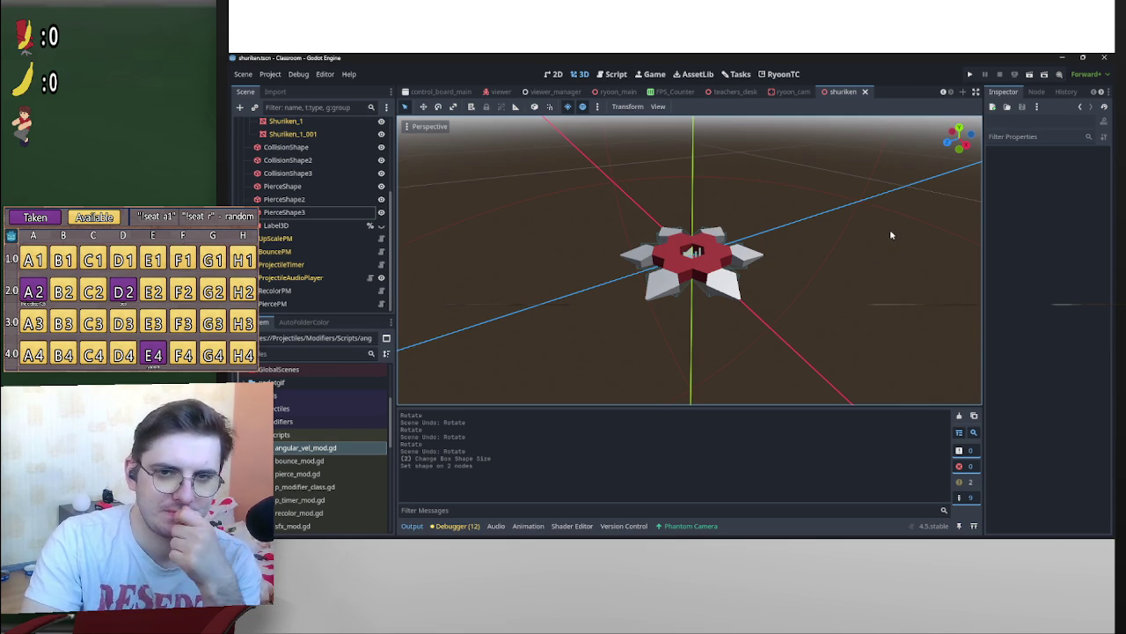
pyautogui.moveTo(834, 227)
pyautogui.mouseDown()
pyautogui.moveTo(751, 254)
pyautogui.moveTo(870, 237)
pyautogui.moveTo(837, 223)
pyautogui.moveTo(787, 231)
pyautogui.moveTo(701, 176)
pyautogui.moveTo(843, 228)
pyautogui.moveTo(717, 186)
pyautogui.mouseUp()
pyautogui.scroll(3, 865, 265)
pyautogui.scroll(2, 888, 244)
pyautogui.scroll(-3, 884, 243)
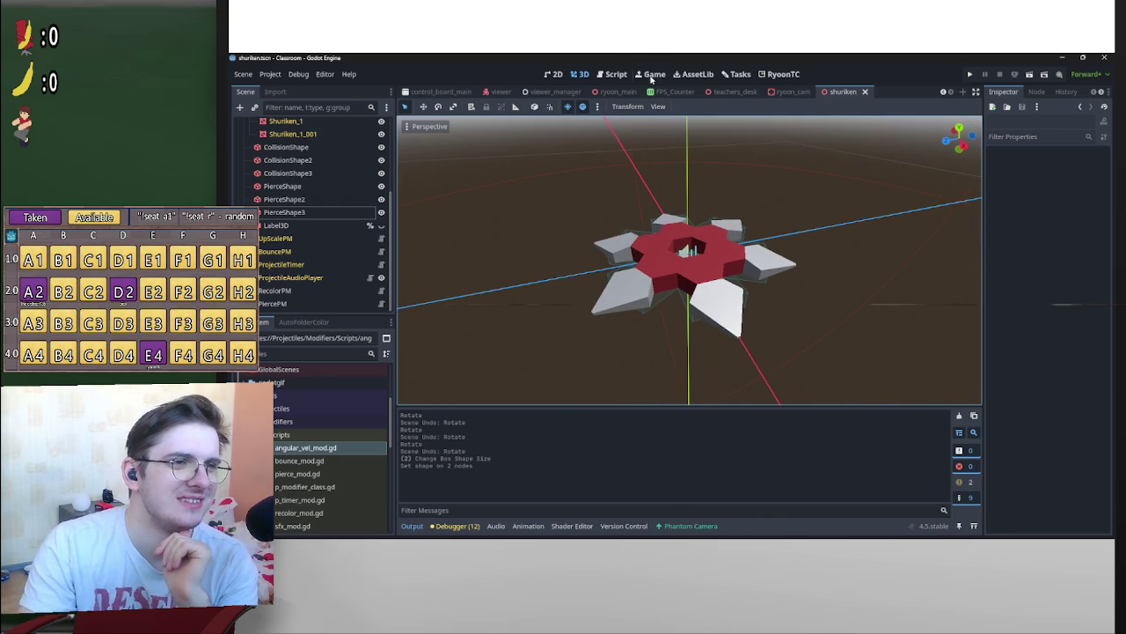
# Open angular_vel_mod.gd and add blank lines below the exported Marker3D variable
pyautogui.click(611, 77)
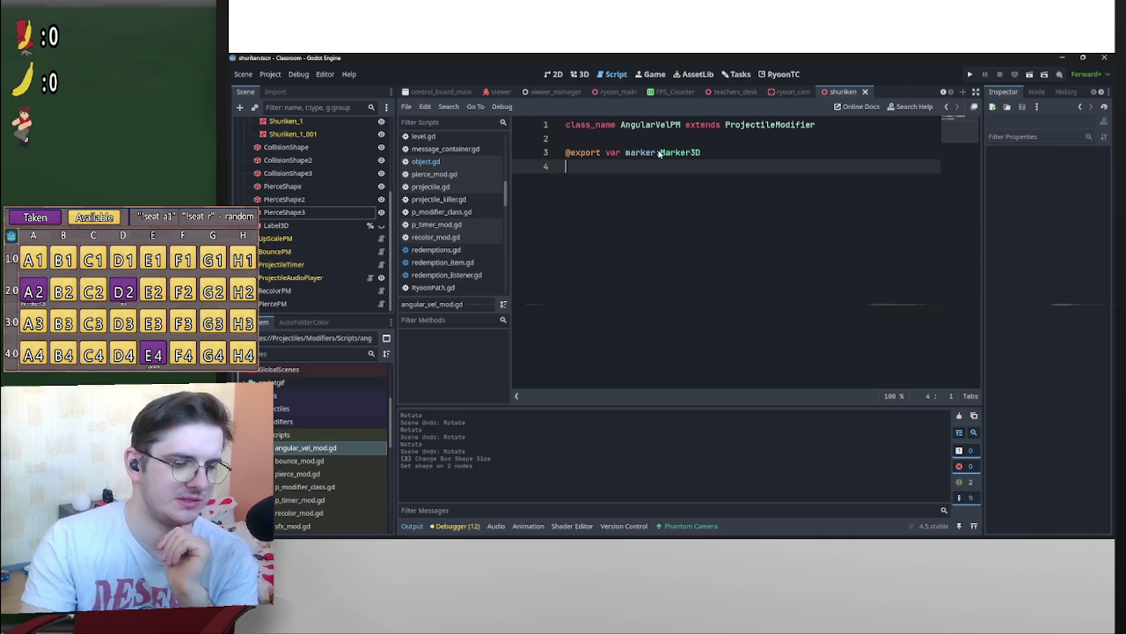
pyautogui.press('Return')
pyautogui.press('Return')
pyautogui.press('BackSpace')
pyautogui.press('BackSpace')
pyautogui.press('Return')
pyautogui.press('Return')
pyautogui.press('Return')
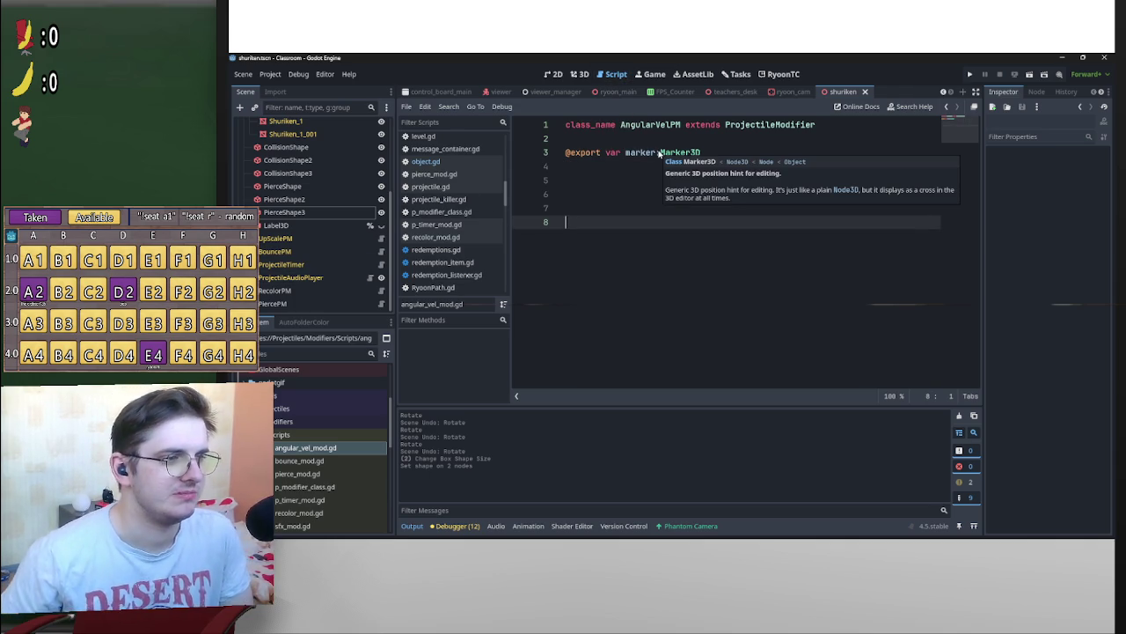
pyautogui.scroll(3, 306, 177)
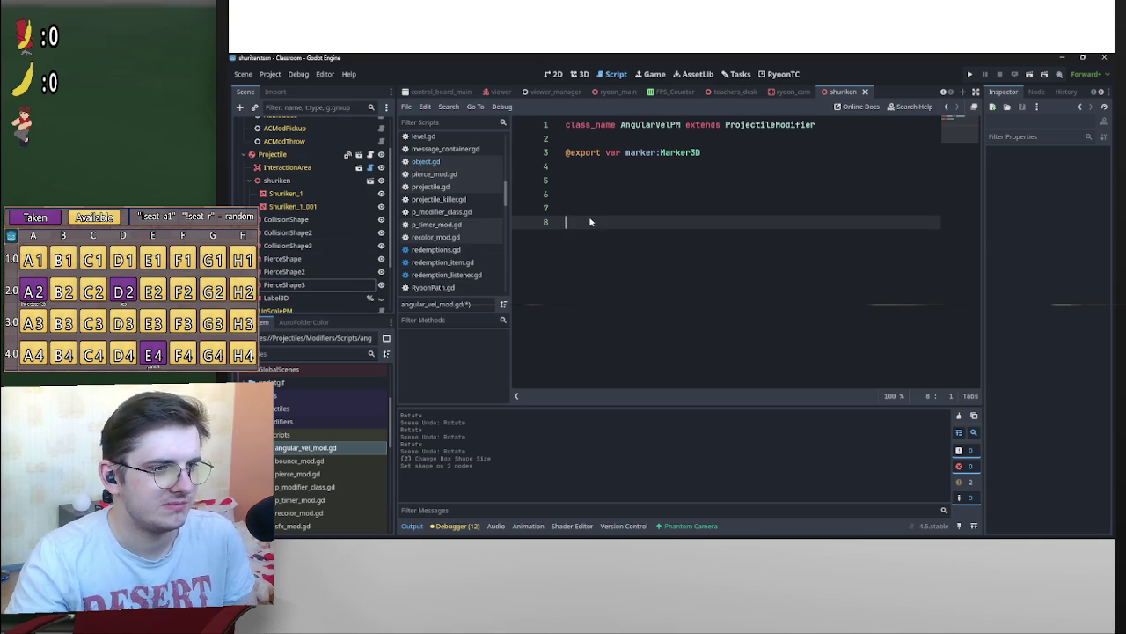
pyautogui.click(594, 191)
pyautogui.click(589, 182)
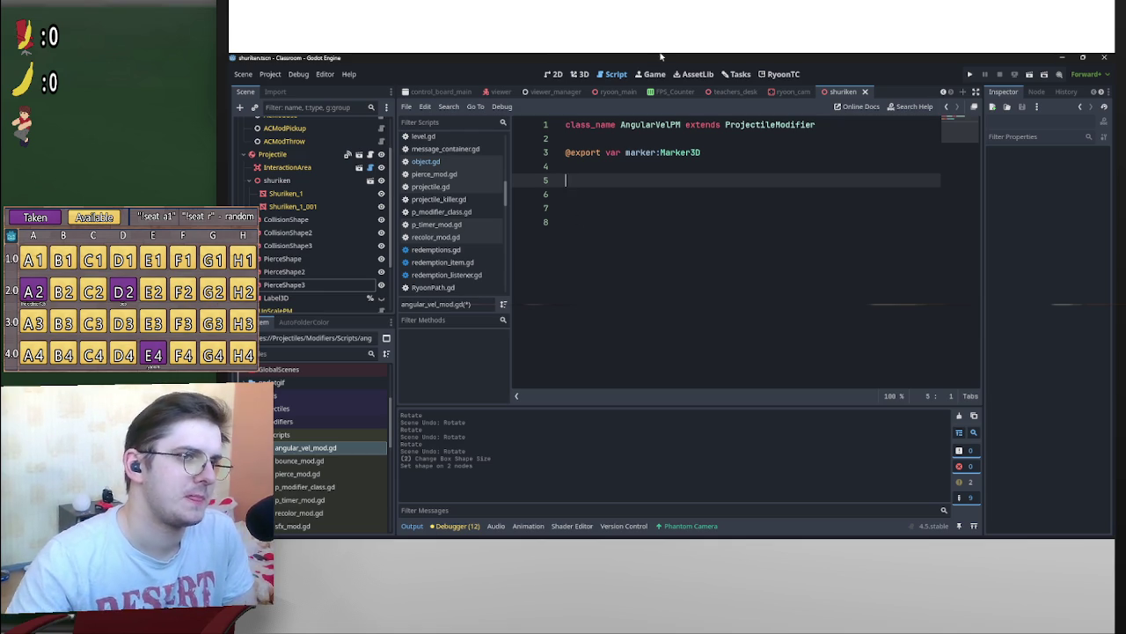
# After a glance at the shuriken, start a function on line 5 by typing '_read'
pyautogui.click(579, 74)
pyautogui.scroll(-3, 740, 189)
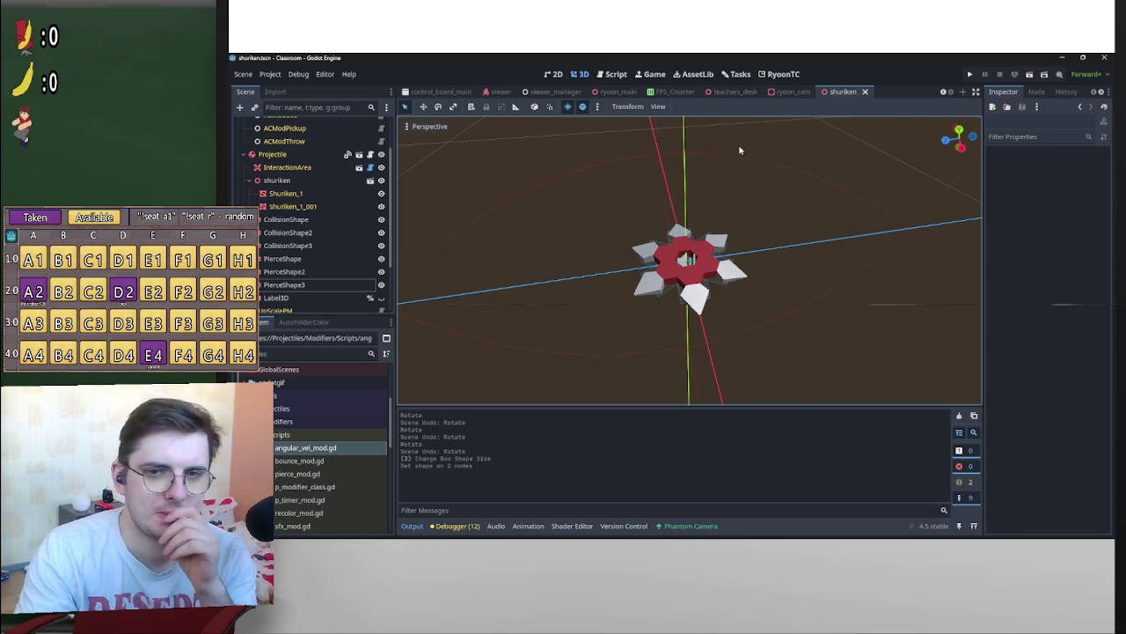
pyautogui.click(616, 74)
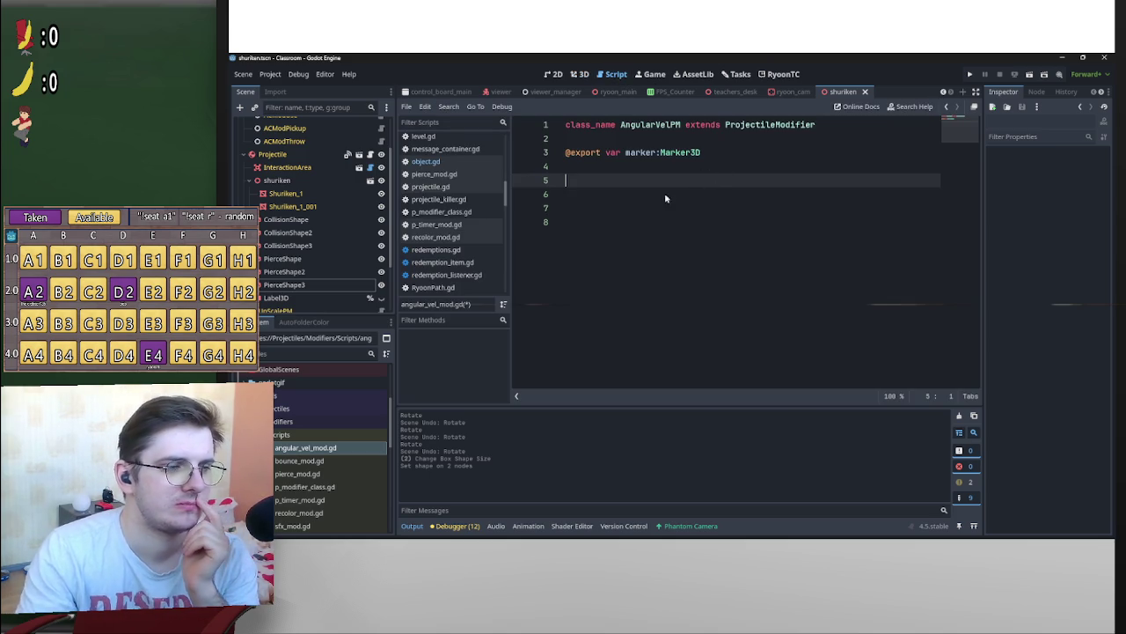
pyautogui.scroll(-3, 317, 229)
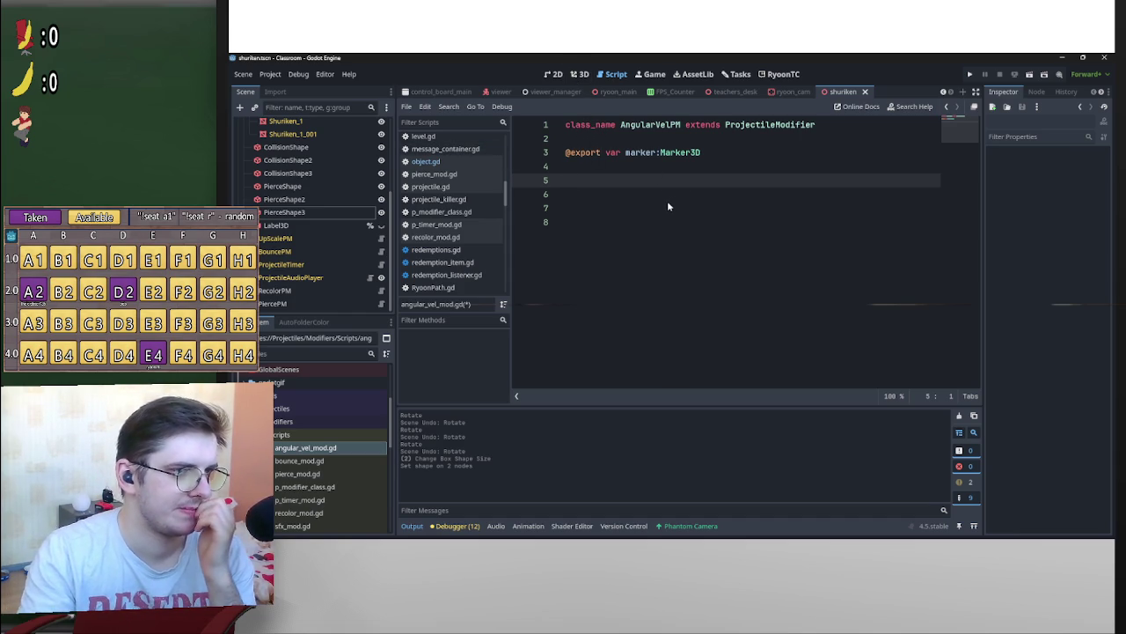
pyautogui.write('_read')
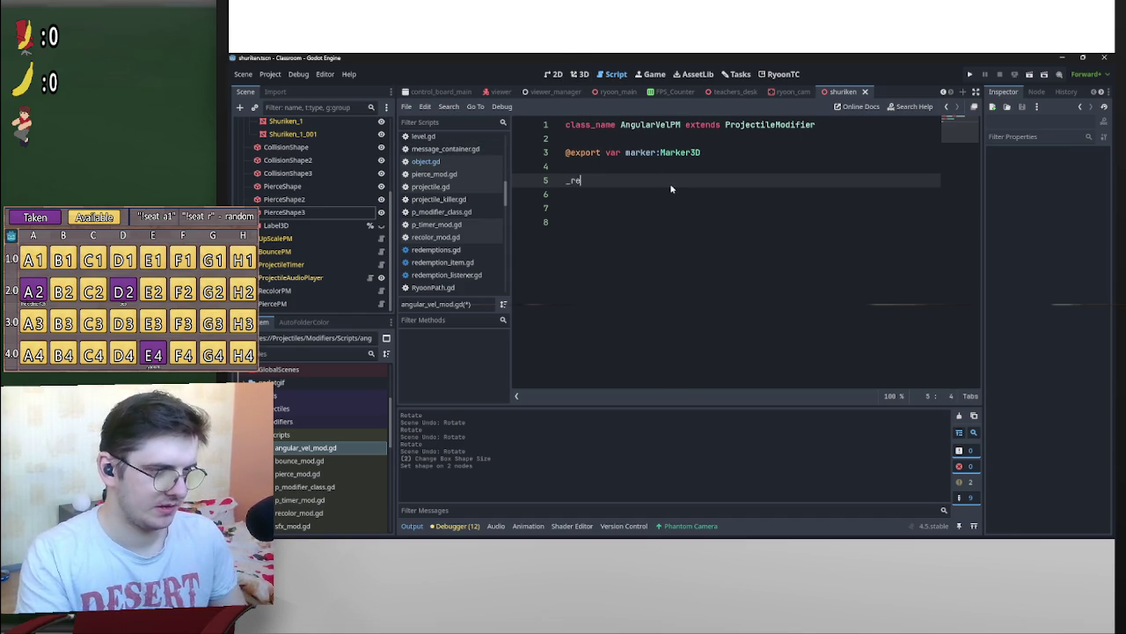